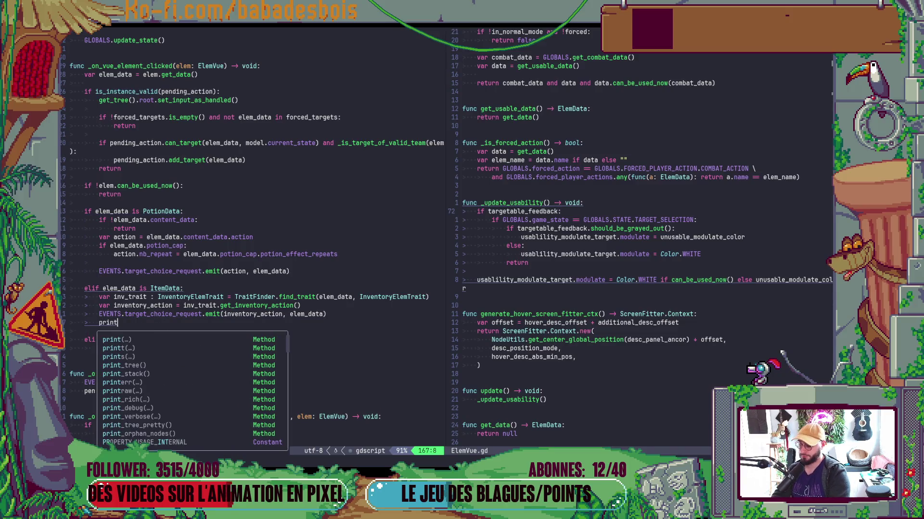
Add print("Item action request") under the ItemData branch on line 167 and save TargetManager.gd.
key(Return)
text("Item )
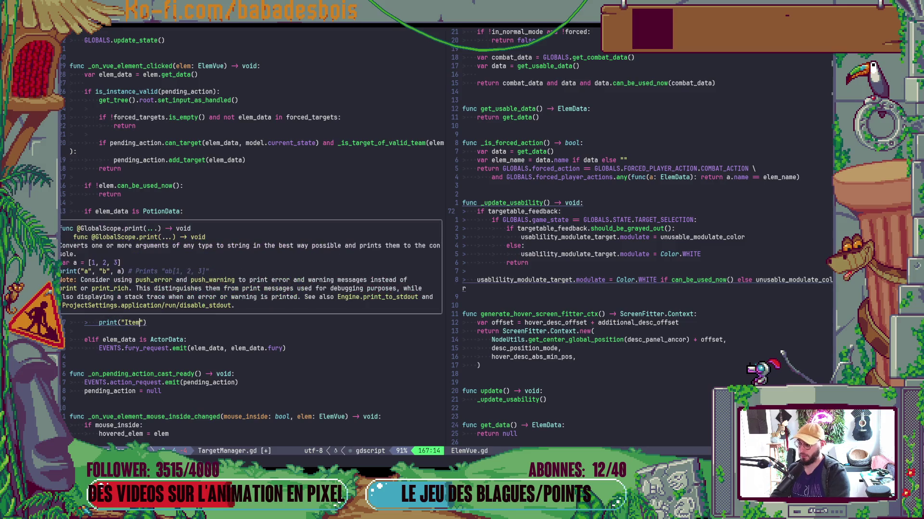
text(penmd)
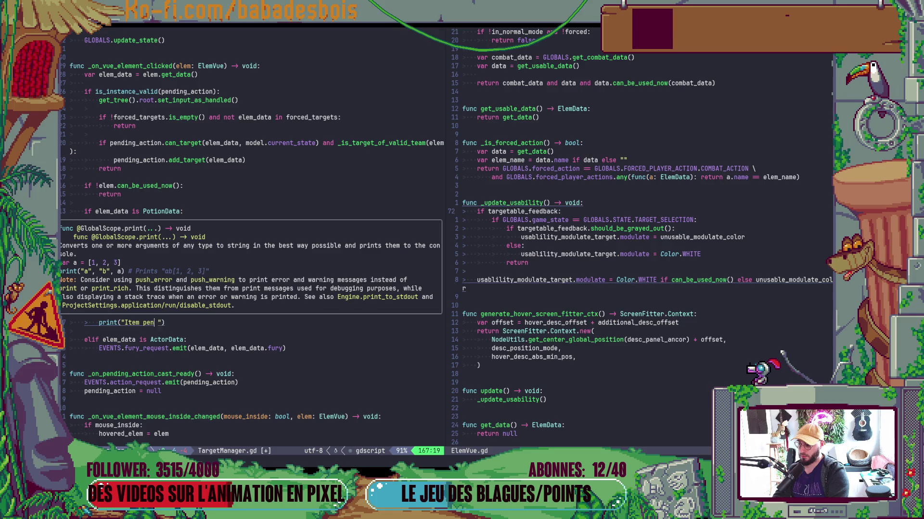
key(BackSpace)
key(BackSpace)
key(BackSpace)
key(BackSpace)
text(action re)
text(quest)
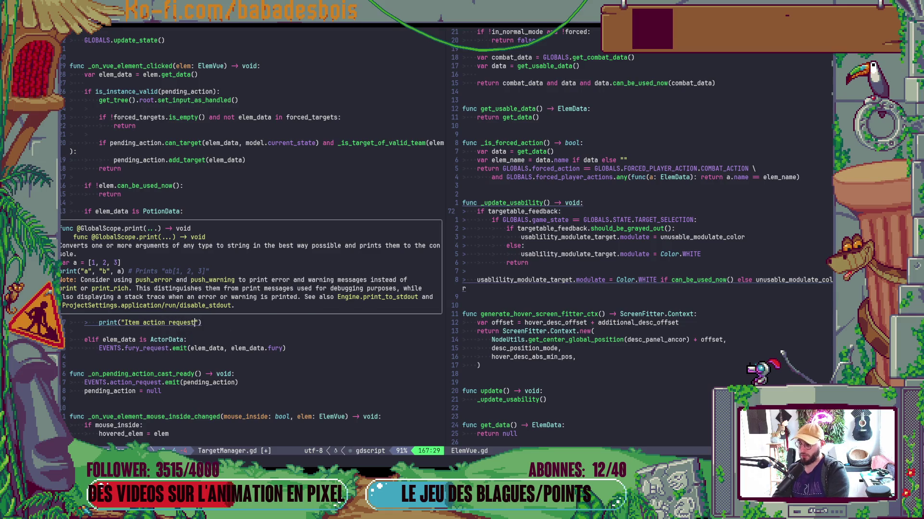
key(Escape)
key(ctrl+s)
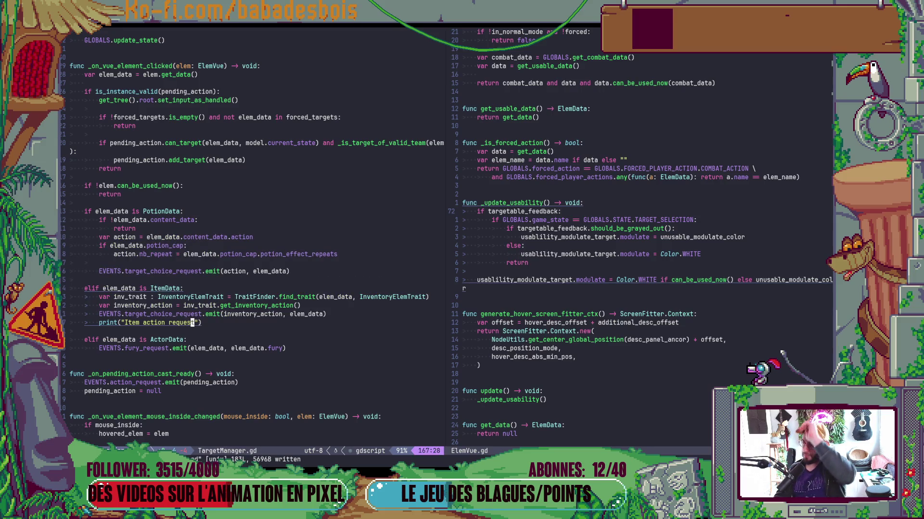
key(alt+Tab)
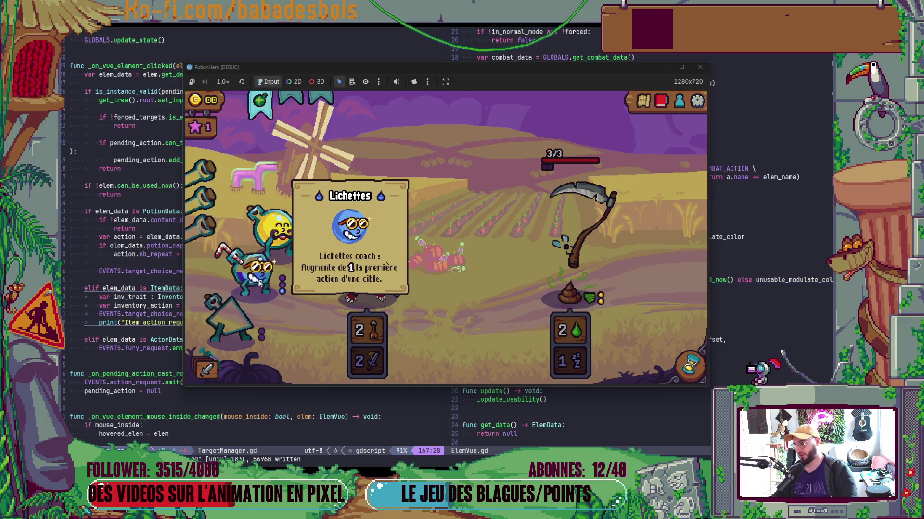
Close the info card and drag the Bidon hydrolix potion onto the blue ally.
click(366, 281)
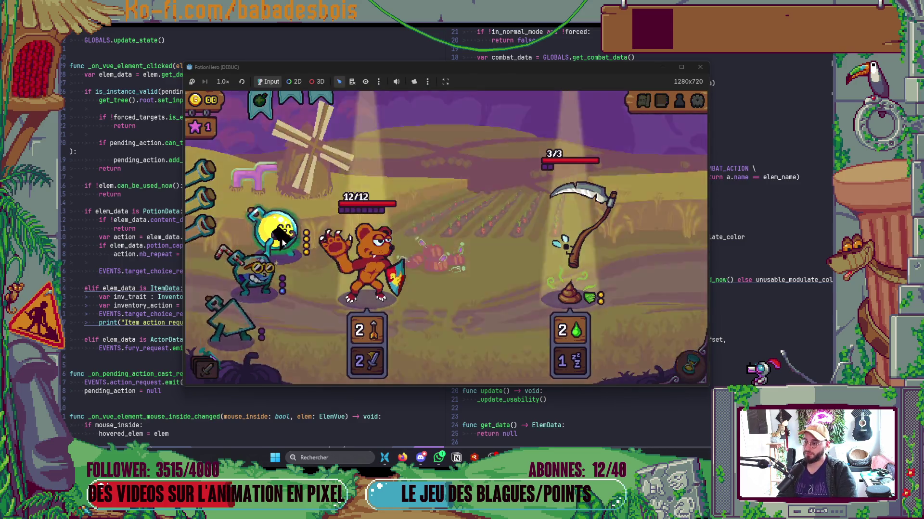
mouse_move(265, 113)
mouse_move(265, 113)
mouse_down()
mouse_move(250, 269)
mouse_move(241, 278)
mouse_up()
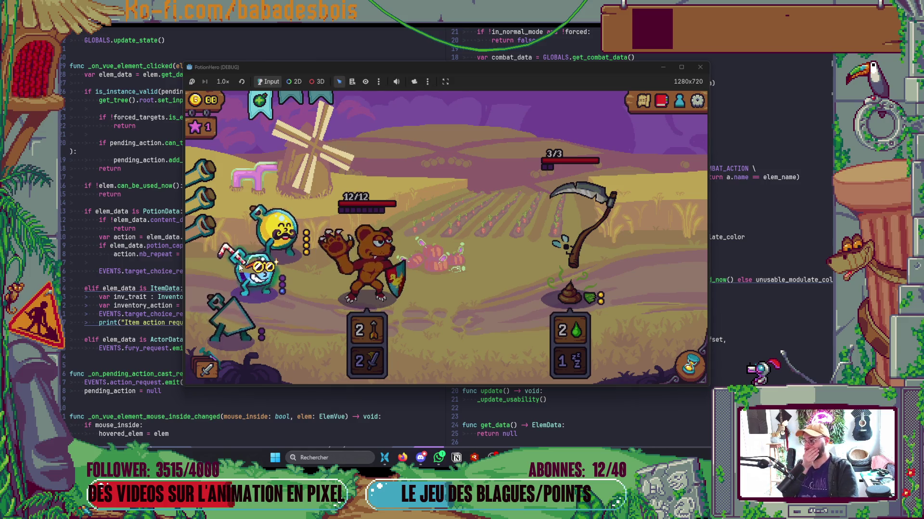
Start Bidon hydrolix targeting from the potion banner, then cancel it.
mouse_move(266, 110)
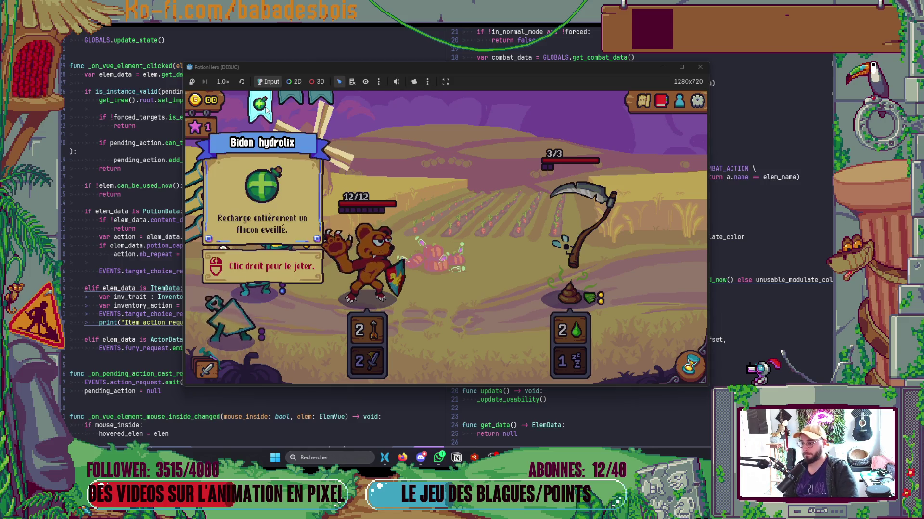
click(266, 108)
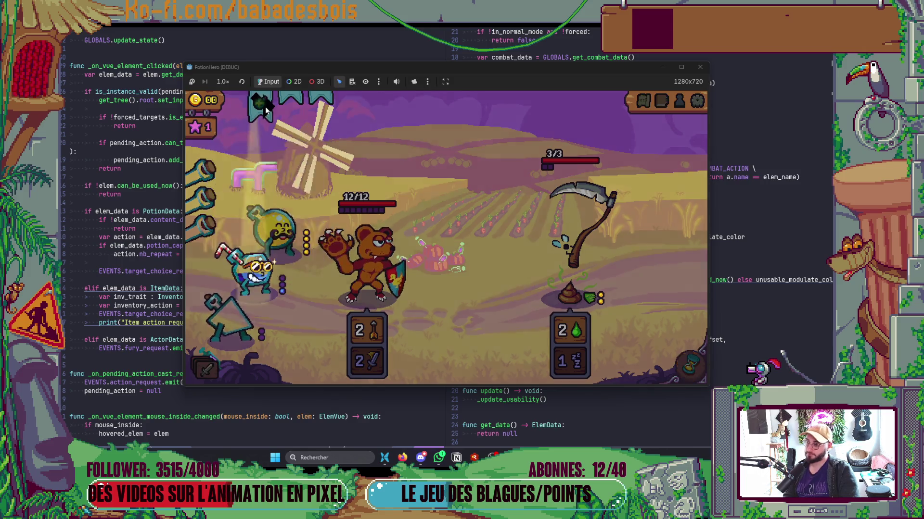
click(265, 106)
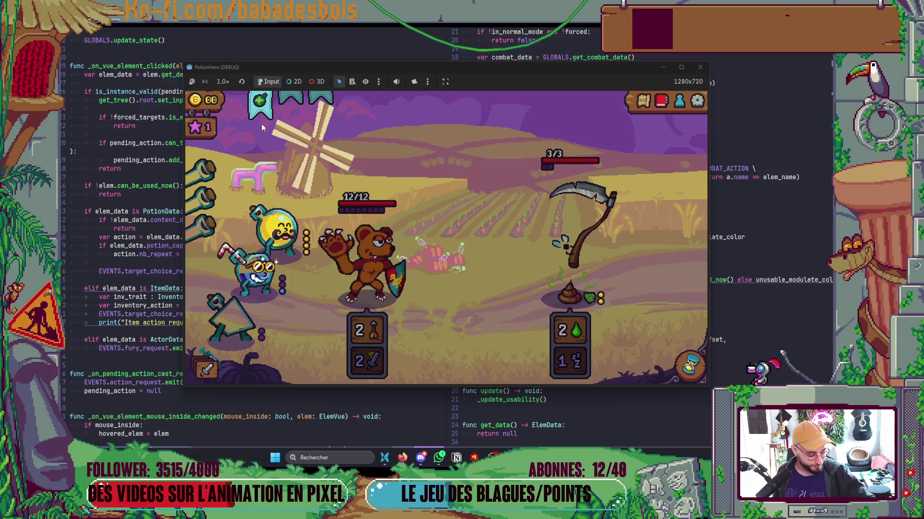
mouse_move(263, 109)
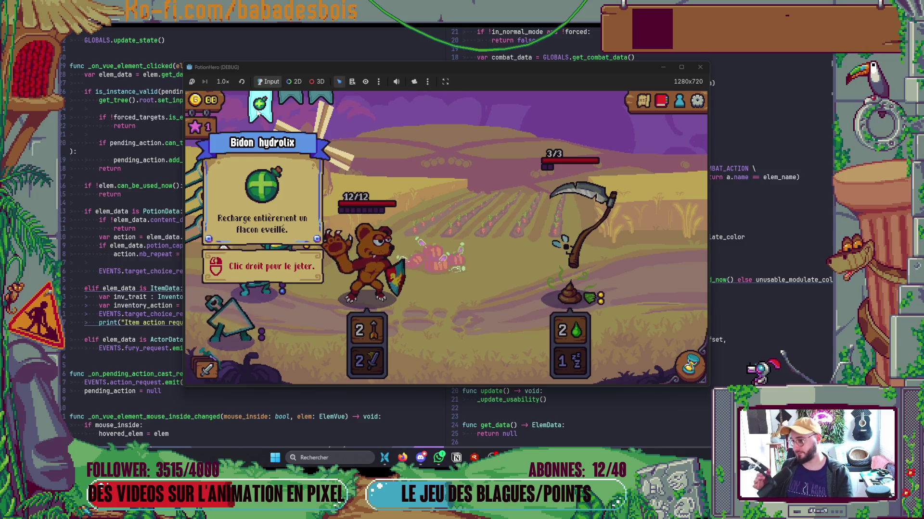
Toggle Bidon hydrolix targeting on and off against the ally several times, then leave for the browser.
click(260, 104)
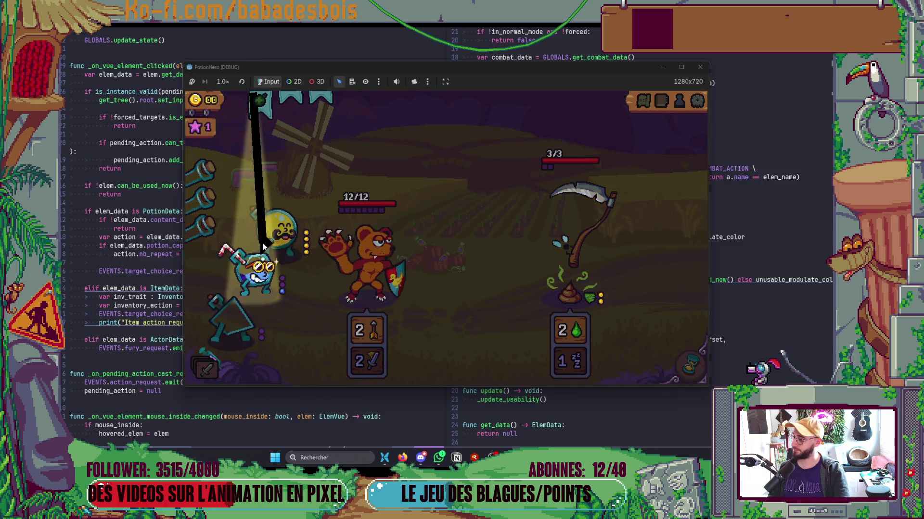
click(263, 247)
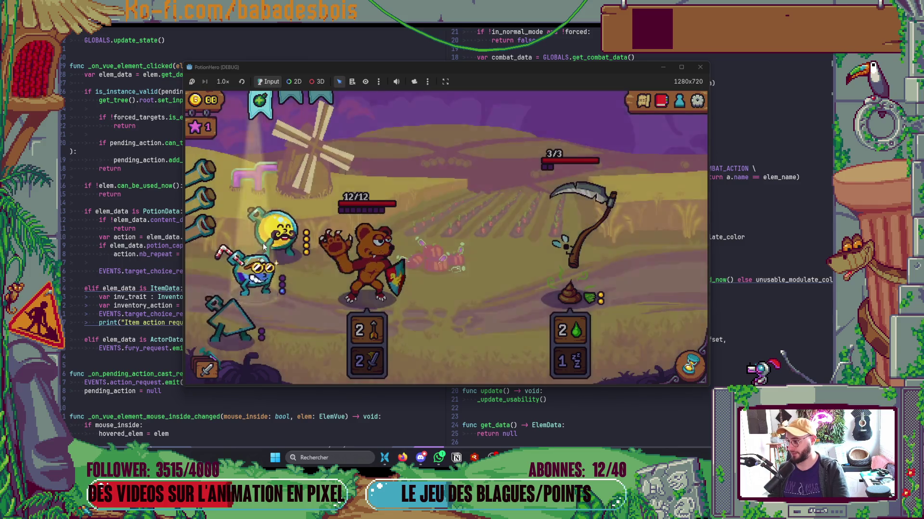
click(261, 108)
click(243, 264)
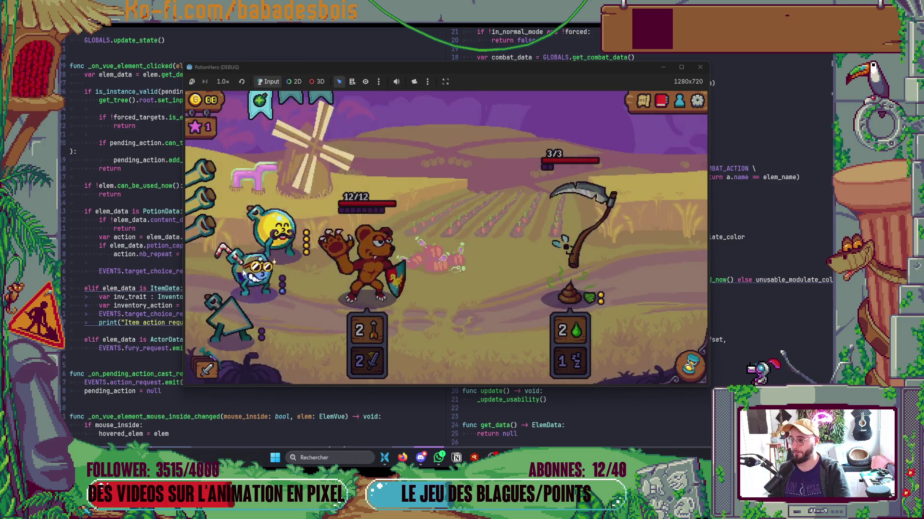
click(258, 107)
click(259, 106)
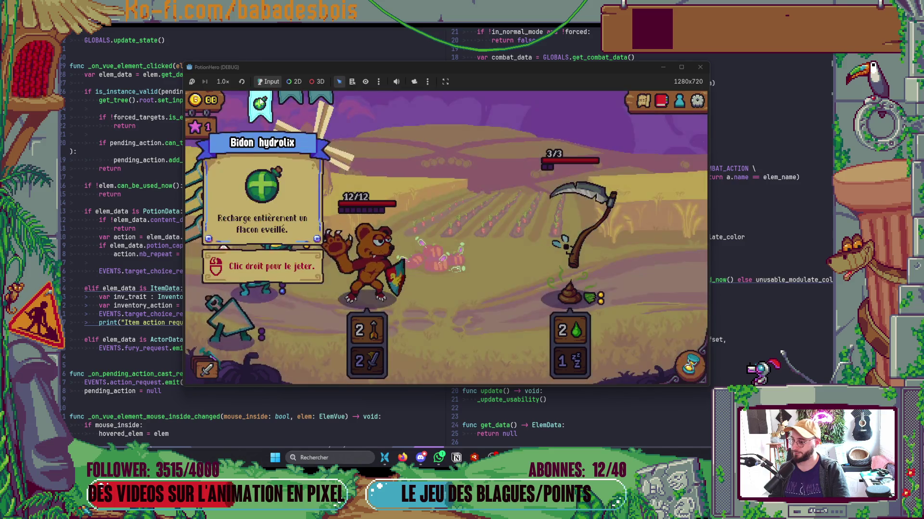
click(259, 97)
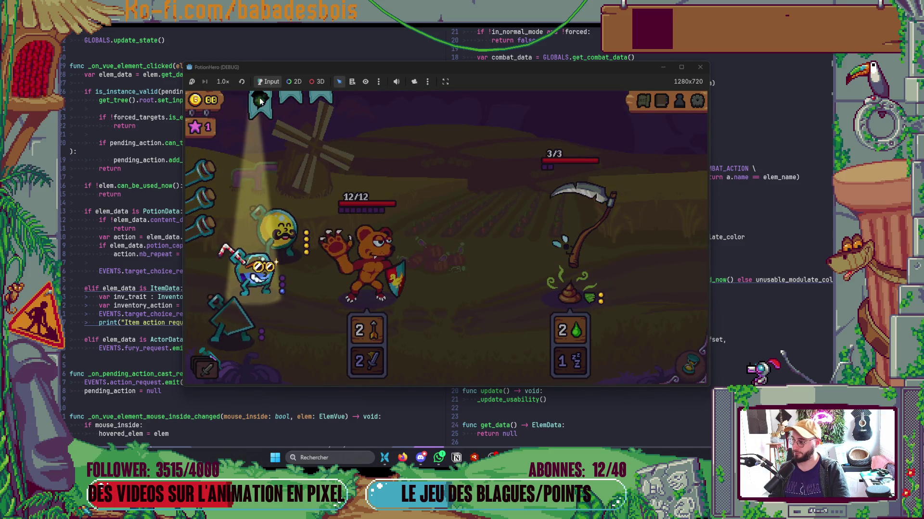
click(259, 97)
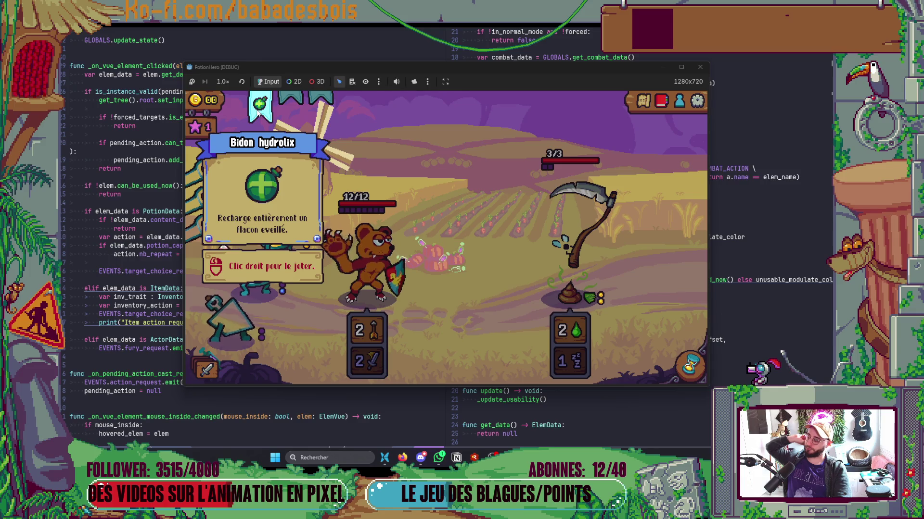
key(alt+Tab)
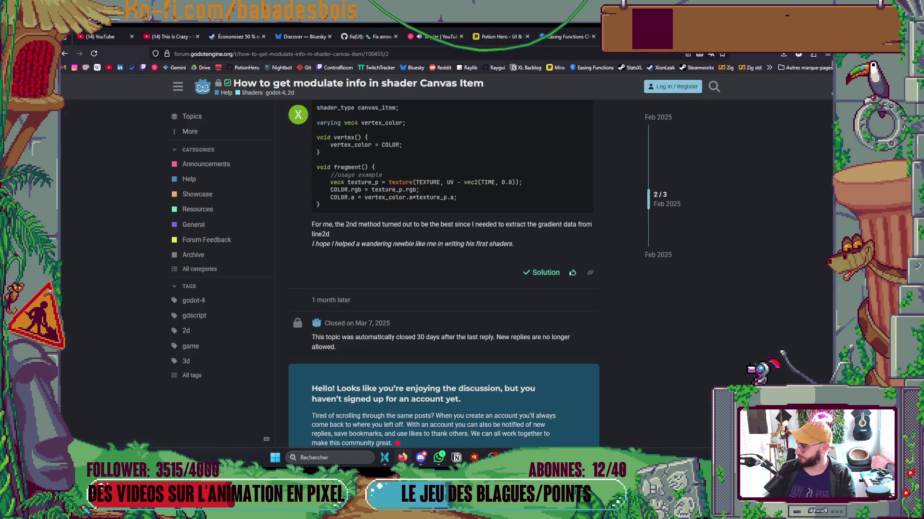
Search Google for 'esn' in a new tab, skim the results, then return to PotionHero.
key(ctrl+t)
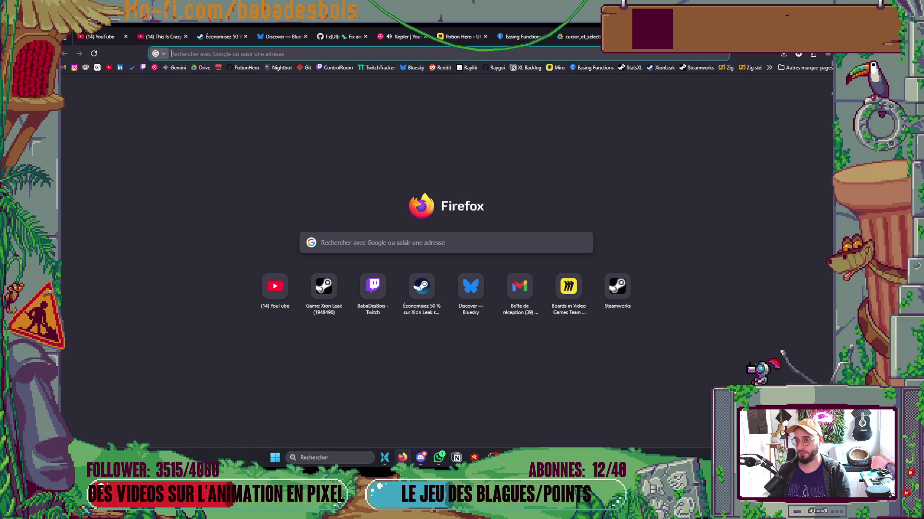
text(esn)
key(Return)
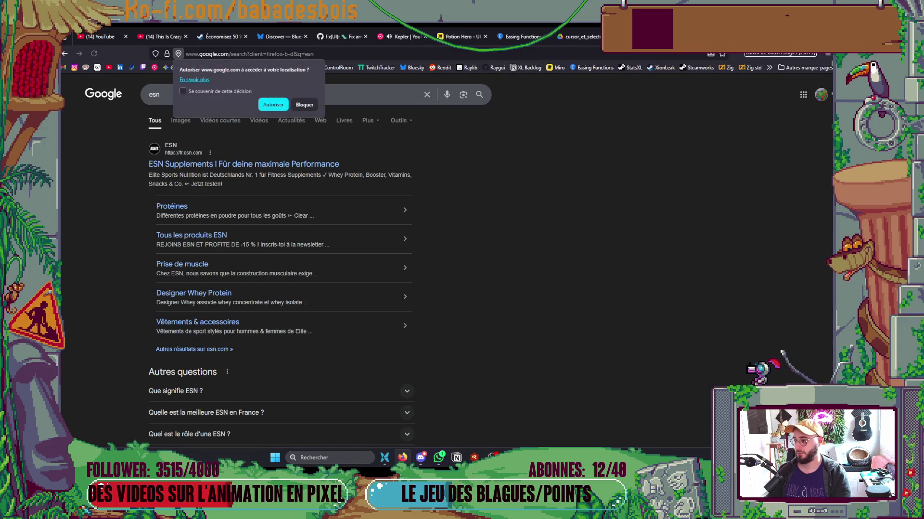
scroll(616, 190, down, 5)
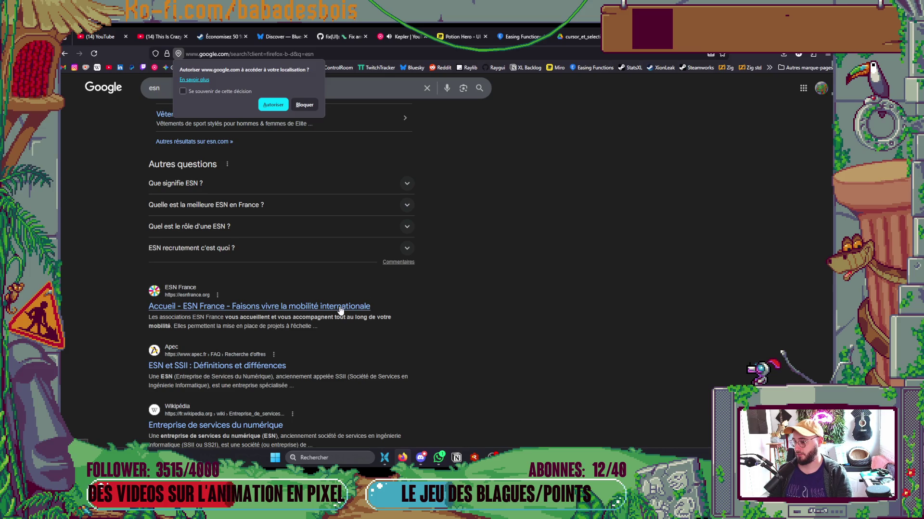
scroll(436, 319, down, 3)
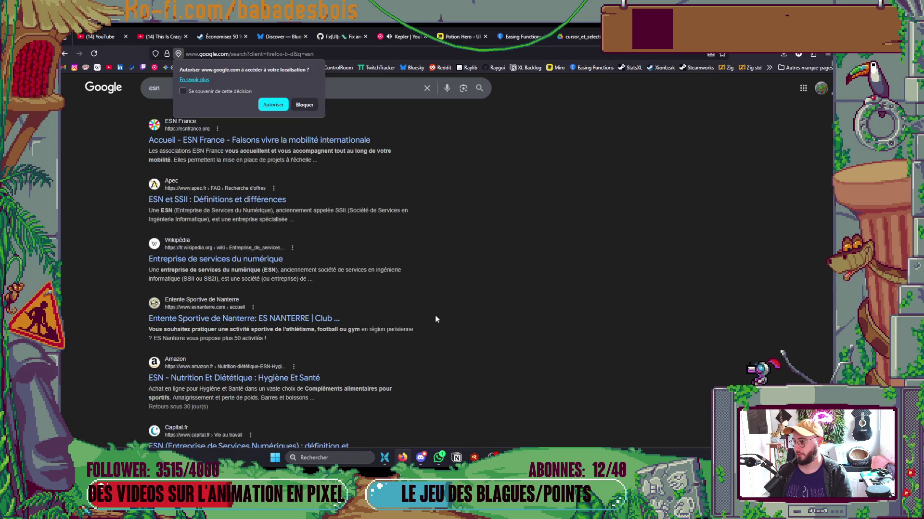
key(alt+Left)
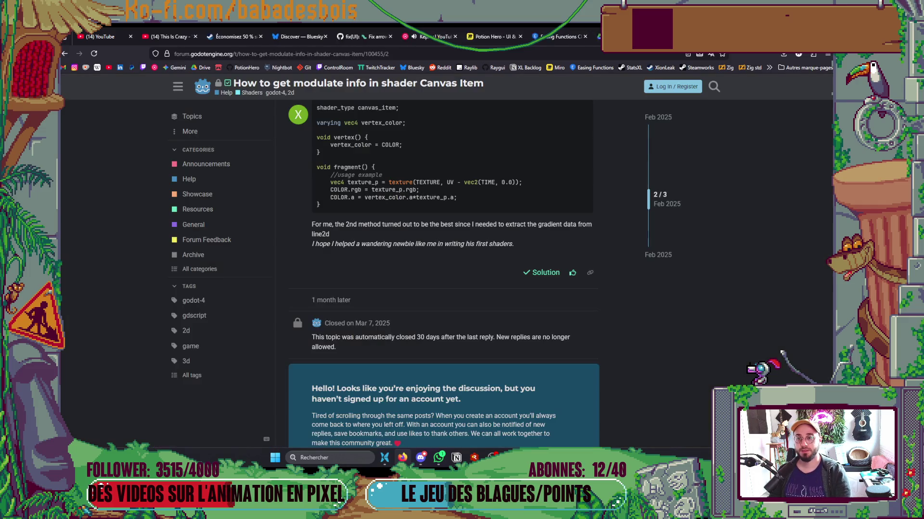
key(alt+Tab)
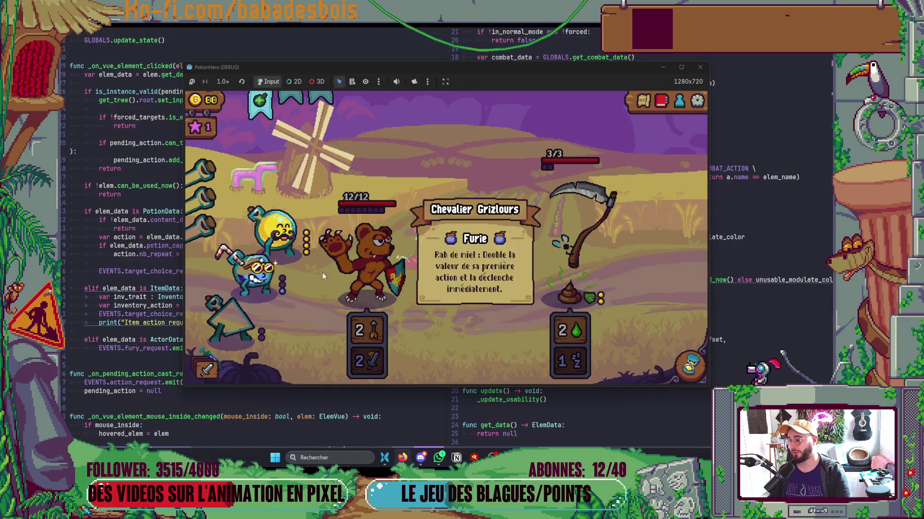
Start potion targeting in the game, then bring the Godot editor and Neovim forward.
click(258, 103)
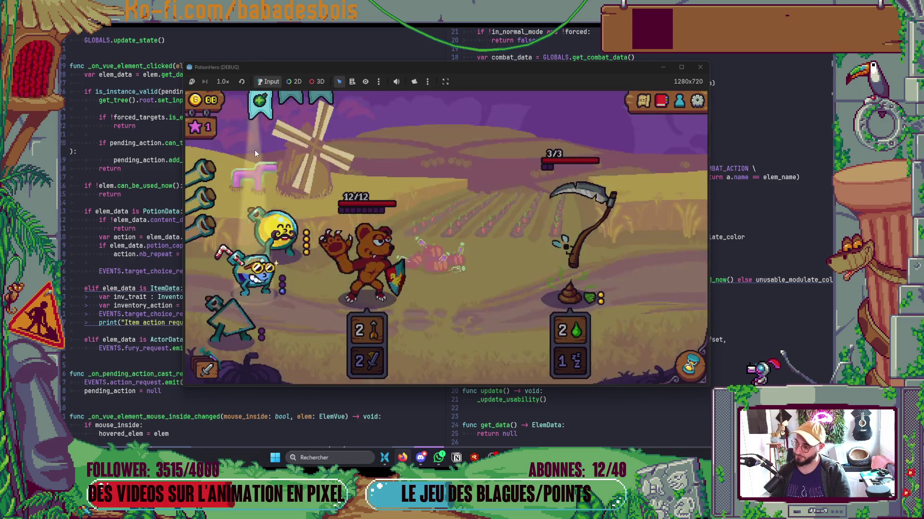
key(alt+Tab)
key(Tab)
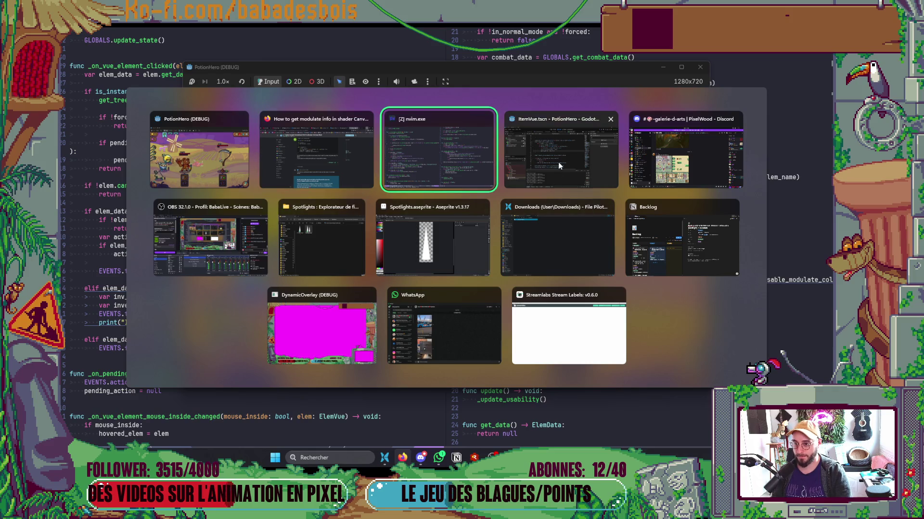
click(558, 163)
key(alt+Tab)
key(alt+Tab)
key(Tab)
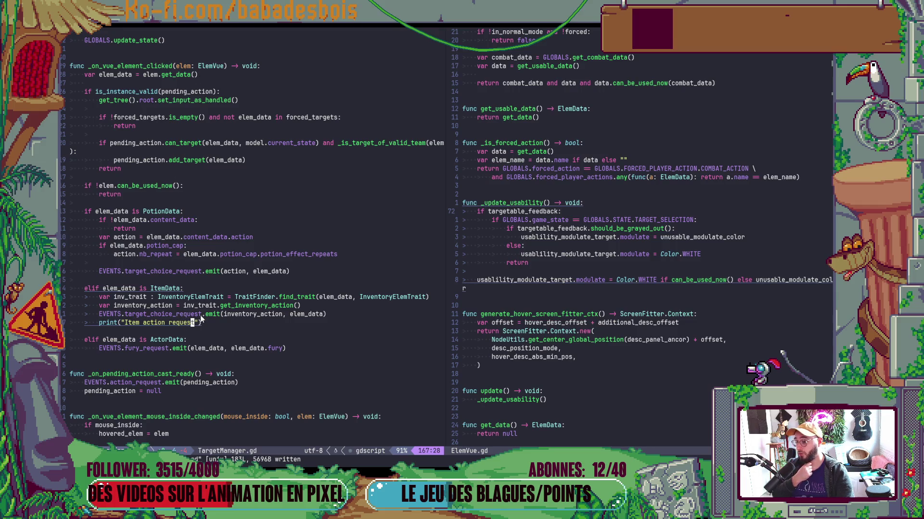
Navigate TargetManager.gd via lines 166 and 139 to the Item action request print line.
click(304, 317)
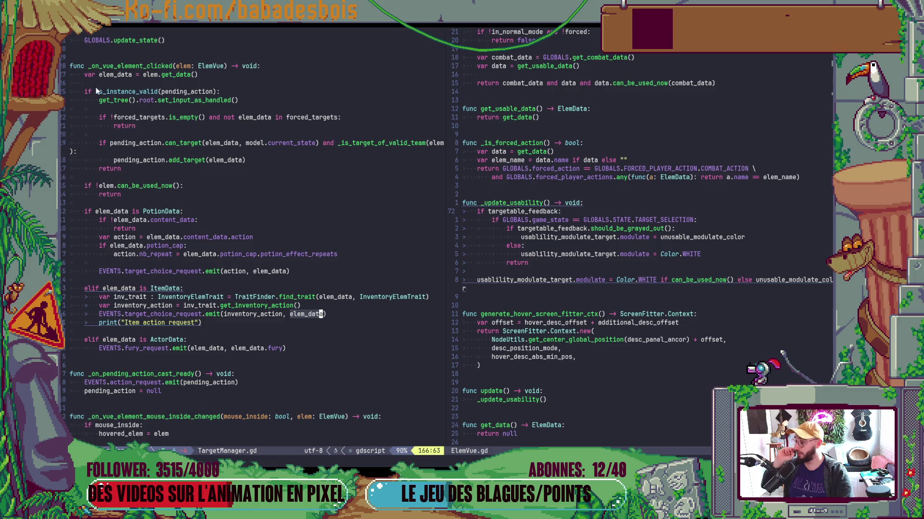
click(199, 75)
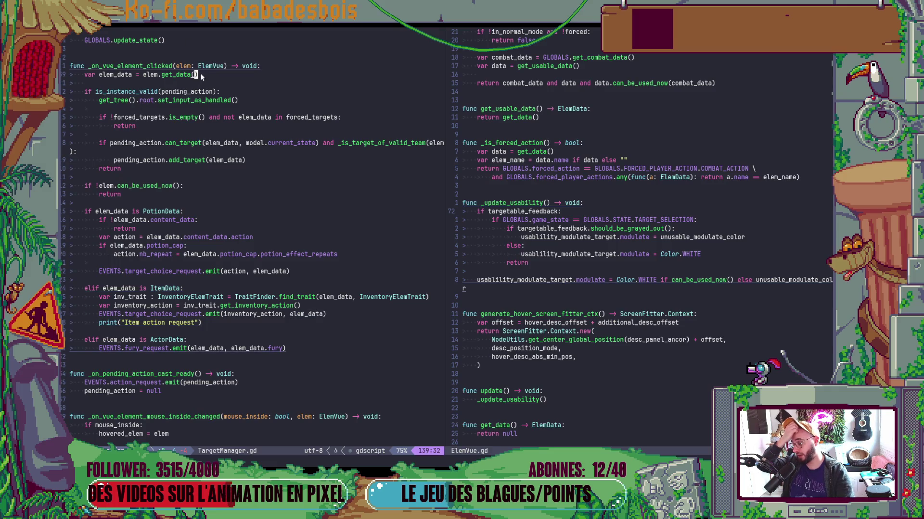
click(209, 325)
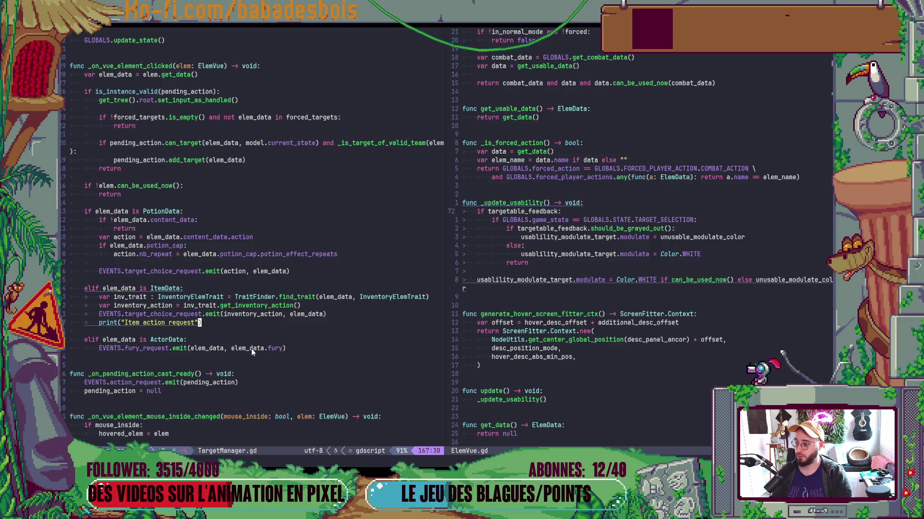
Delete the Item action request print line and save TargetManager.gd with :w.
key(d)
key(d)
text(:w)
key(Return)
Quick-open TargetManager.gd in Godot, review its ItemData branch, then return to the game.
key(alt+Tab)
scroll(425, 261, down, 3)
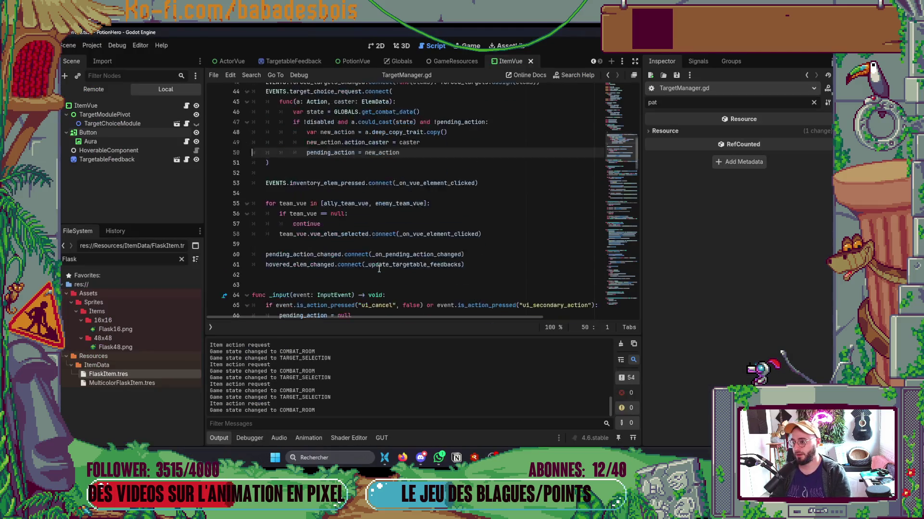
key(ctrl+alt+o)
text(Targe)
key(Return)
scroll(452, 261, down, 10)
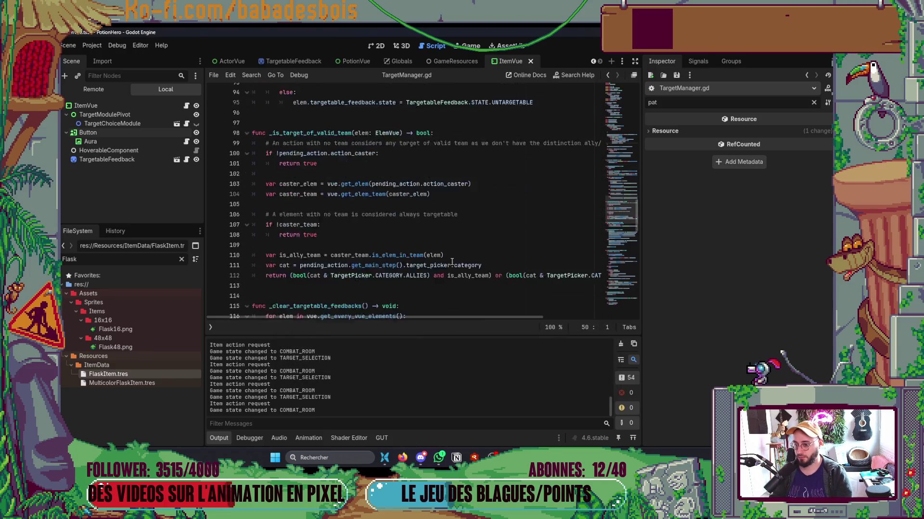
scroll(454, 261, down, 10)
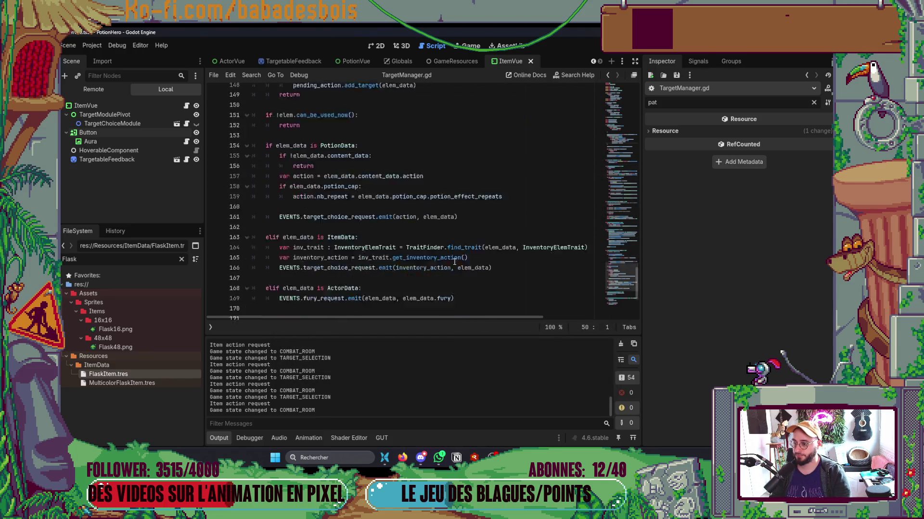
scroll(454, 262, up, 3)
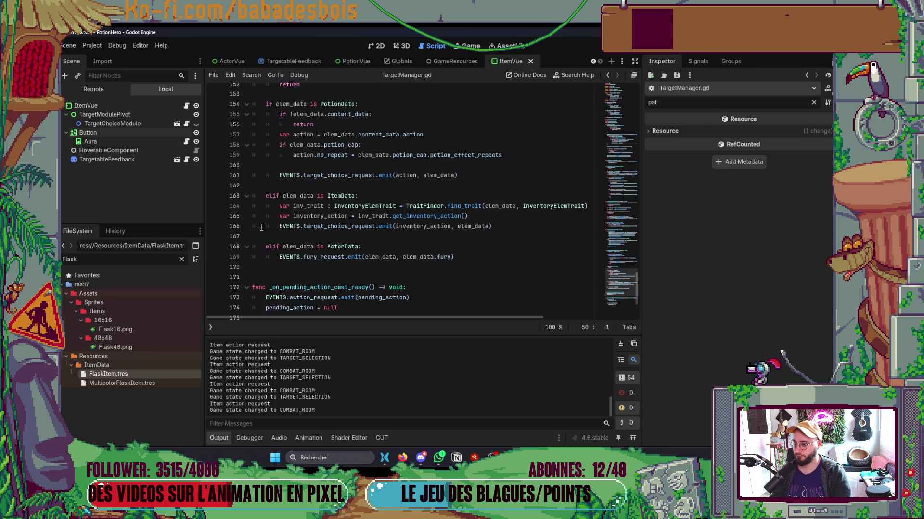
key(alt+Tab)
key(alt+Tab)
key(alt+Tab)
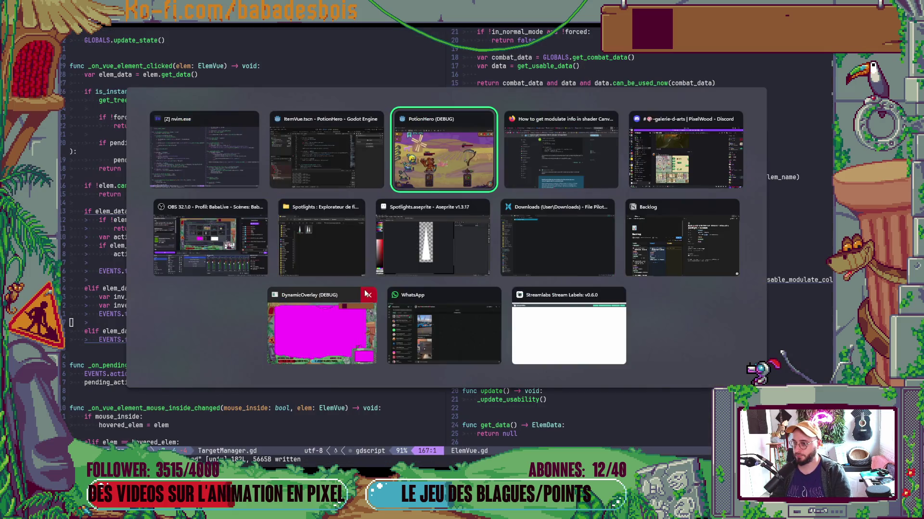
Use the flask item to hit the breakpoint and inspect elem_data in a widened Inspector.
click(268, 110)
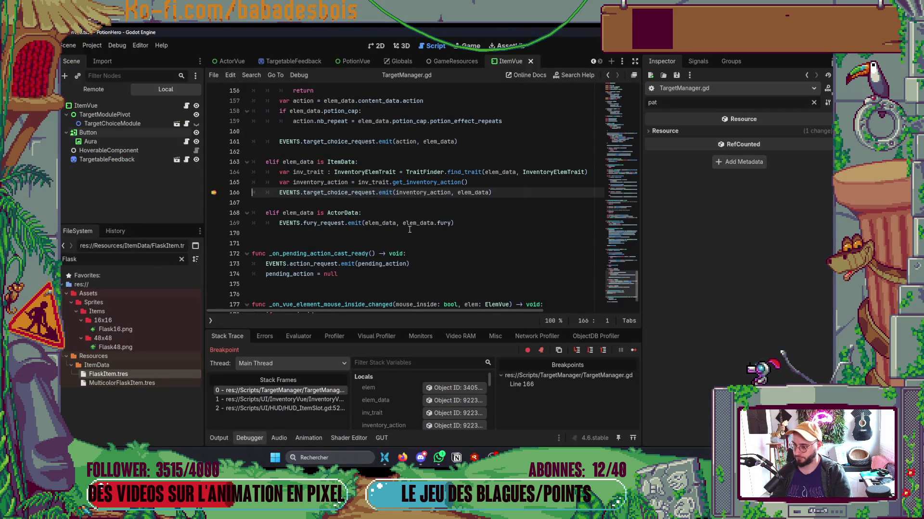
click(454, 400)
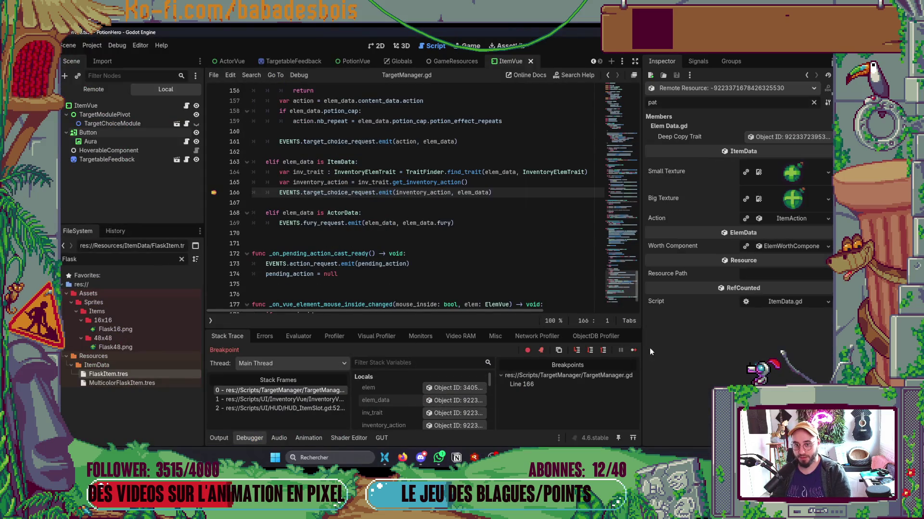
mouse_move(767, 205)
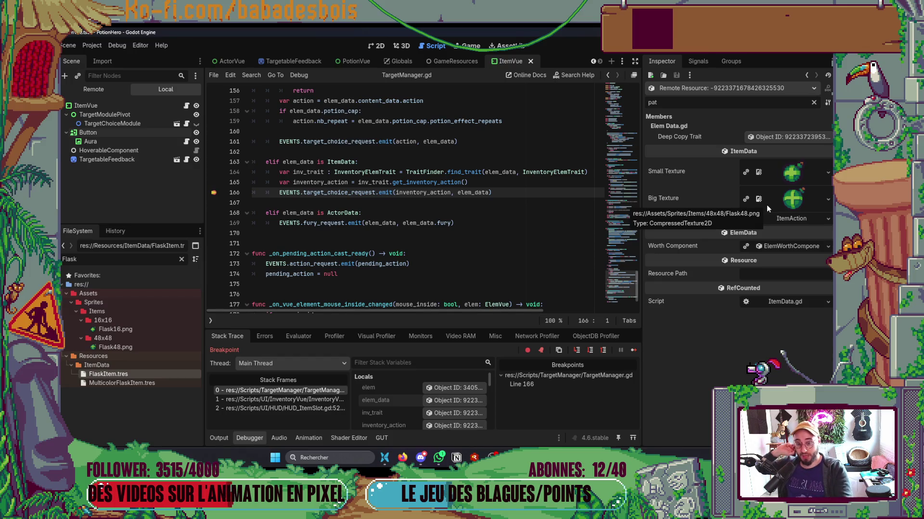
drag(640, 192, 539, 192)
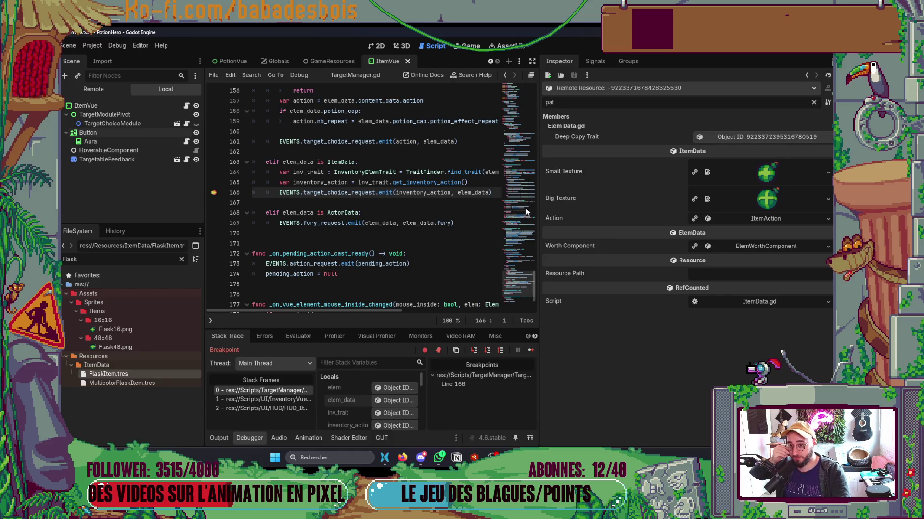
drag(539, 208, 623, 214)
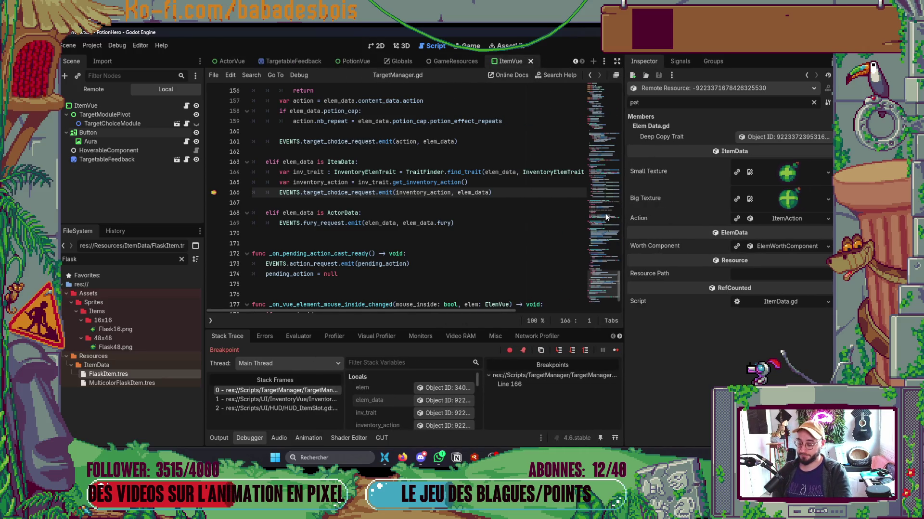
drag(624, 209, 746, 212)
scroll(385, 216, up, 3)
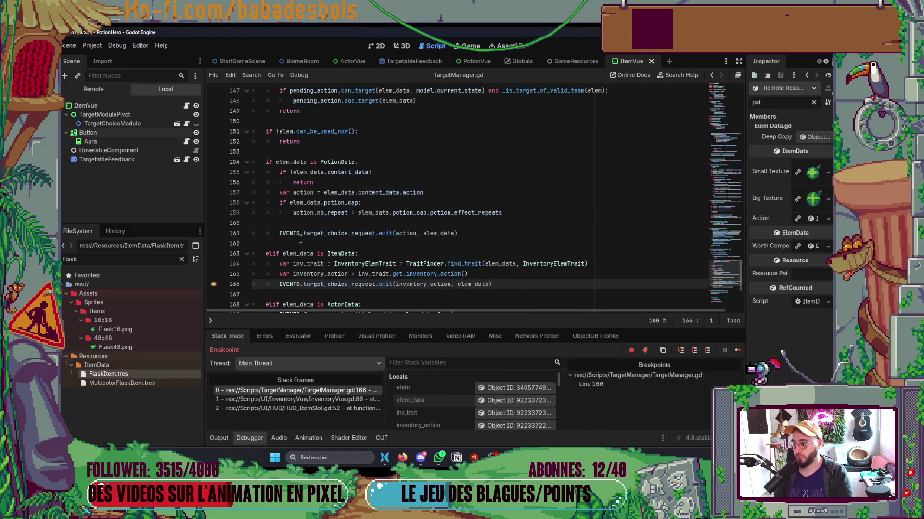
Remove the line 166 breakpoint, set one on line 49, and continue execution.
click(215, 285)
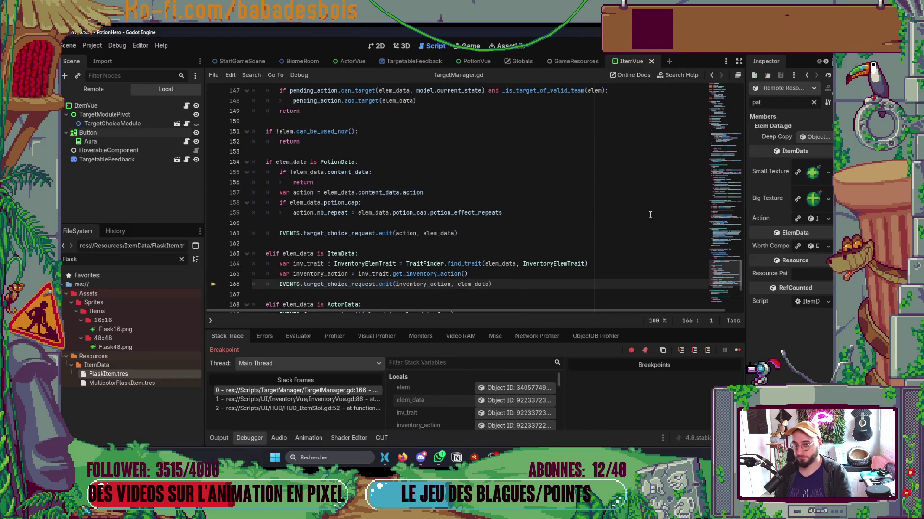
scroll(724, 269, up, 2)
drag(724, 269, 734, 145)
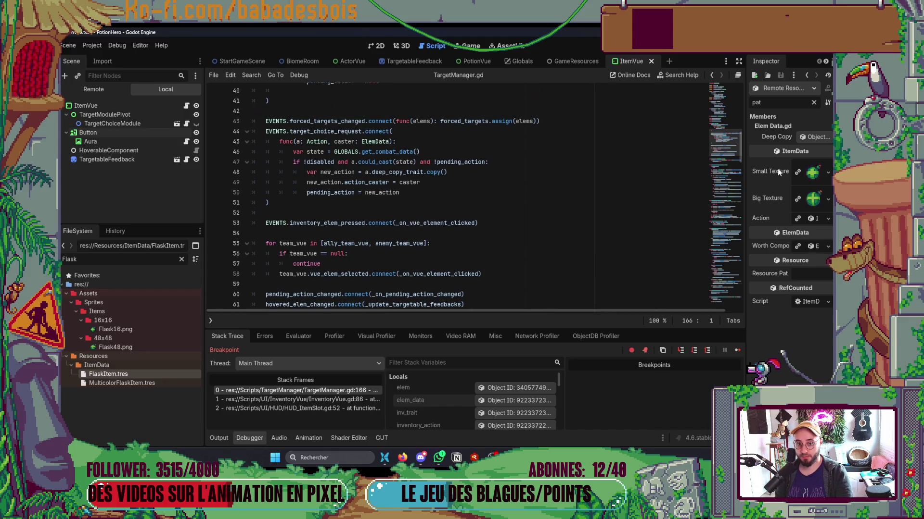
drag(745, 173, 577, 172)
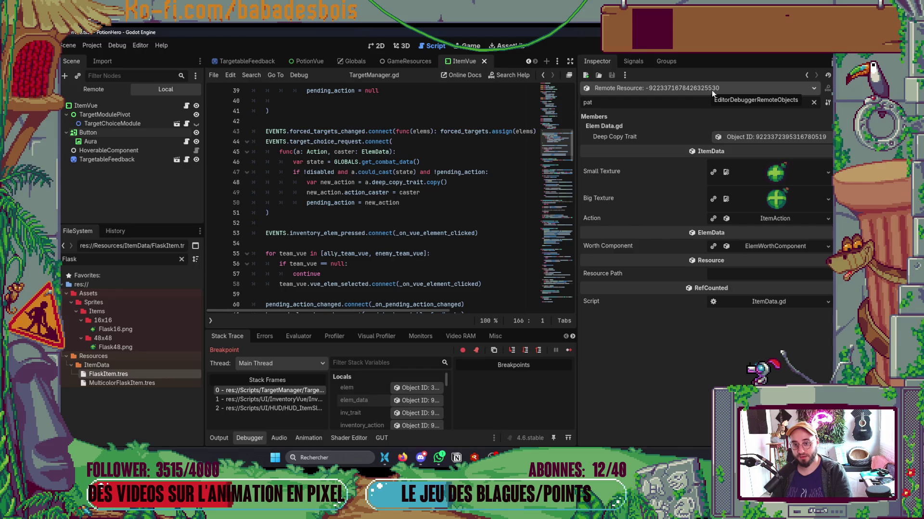
click(214, 193)
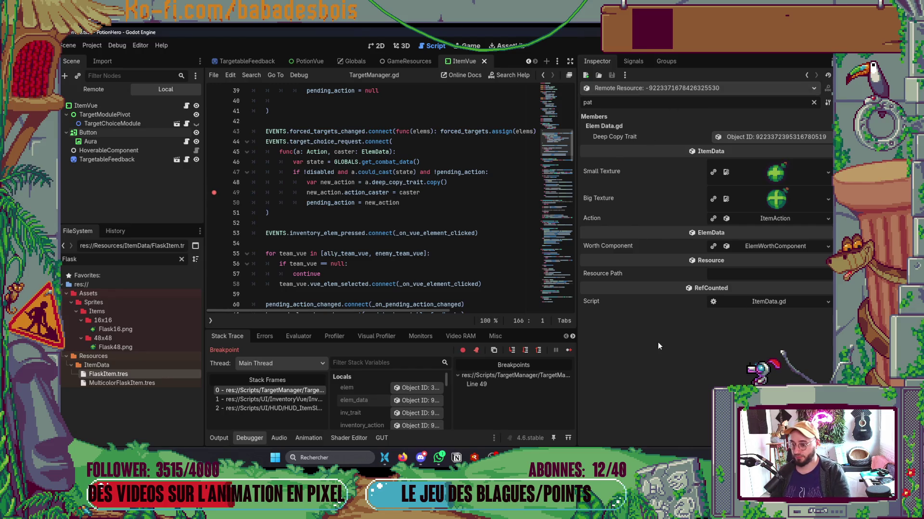
click(567, 350)
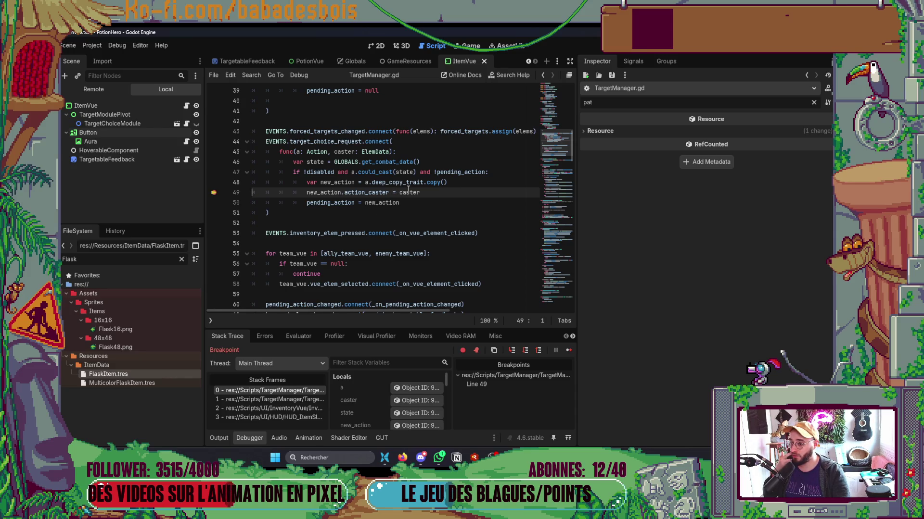
Move the breakpoint from line 49 to line 76, continue, and widen the script editor.
mouse_move(409, 189)
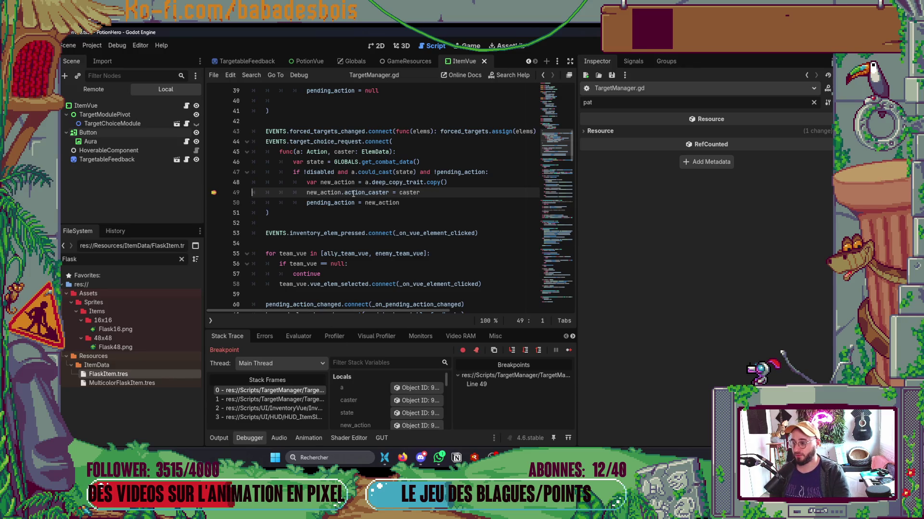
click(213, 192)
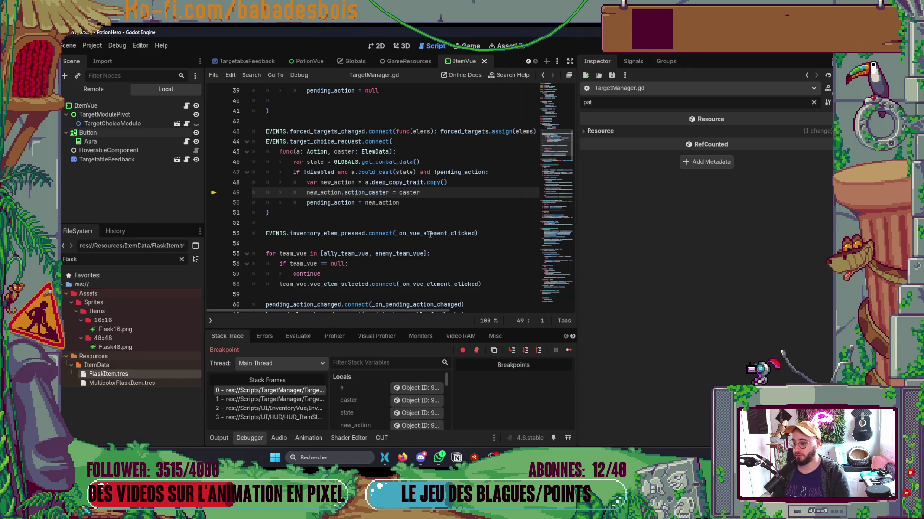
mouse_move(429, 234)
scroll(429, 234, down, 7)
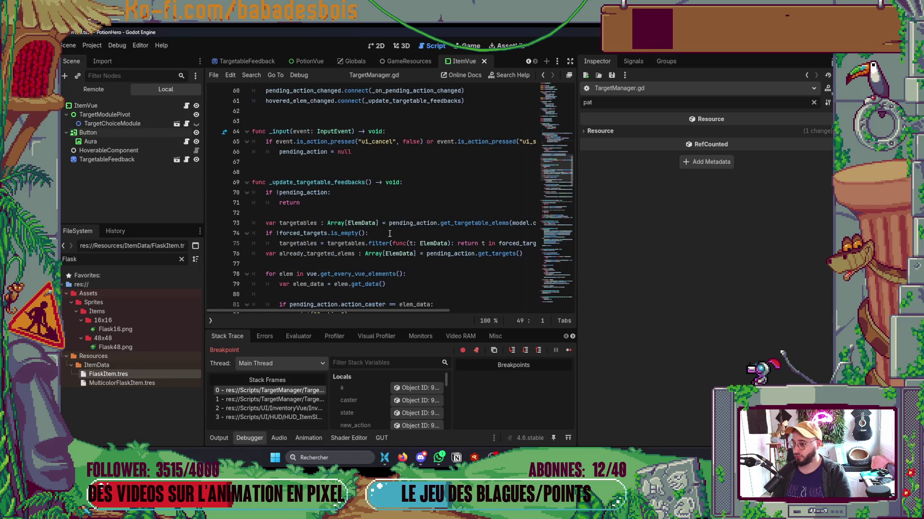
scroll(308, 208, down, 2)
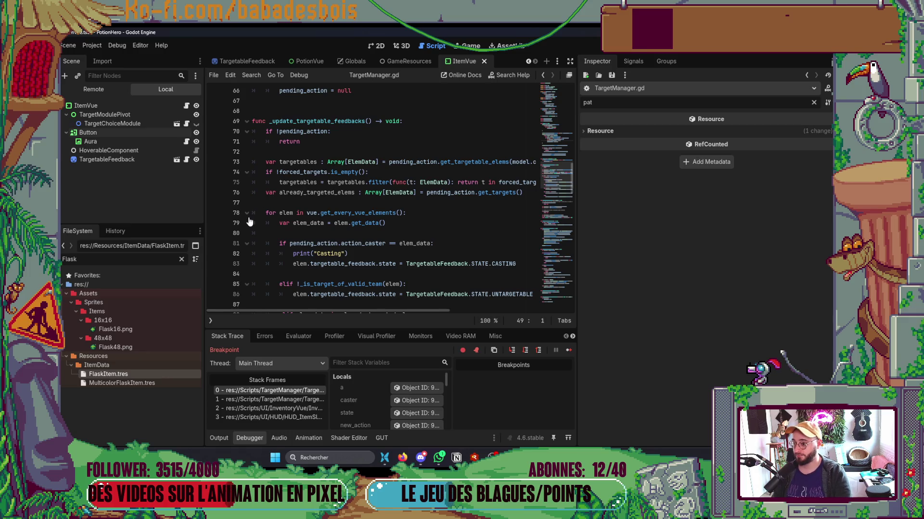
click(214, 192)
click(569, 350)
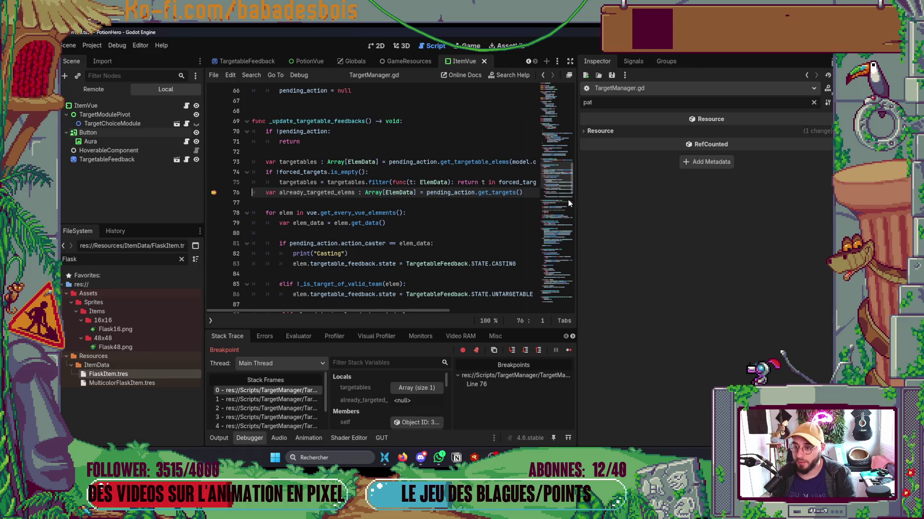
drag(577, 203, 746, 202)
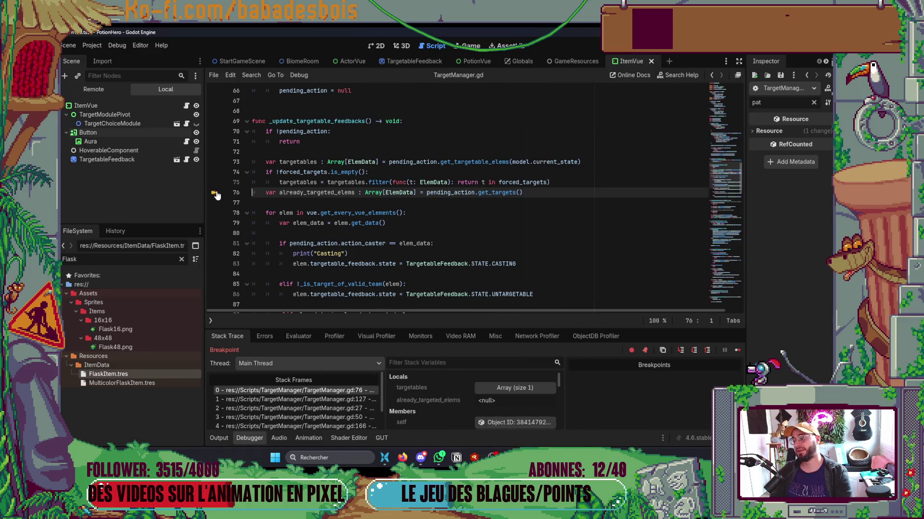
Select vue.get_every_vue_elements() on line 78 of the paused _update_targetable_feedbacks code.
shift+click(394, 225)
click(394, 225)
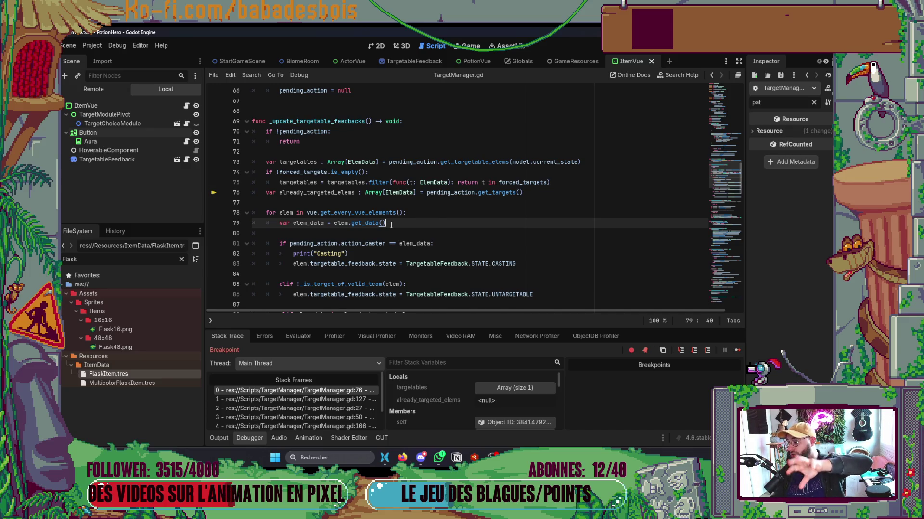
drag(405, 213, 306, 216)
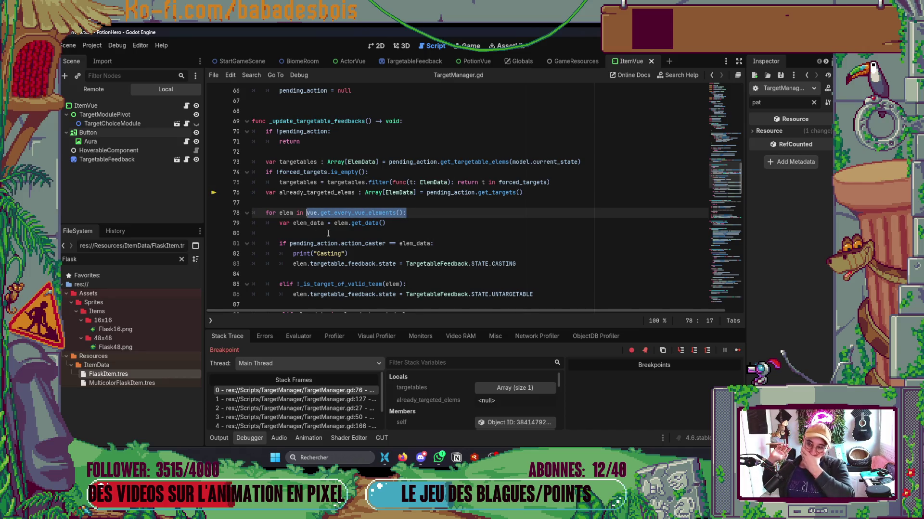
key(alt+Tab)
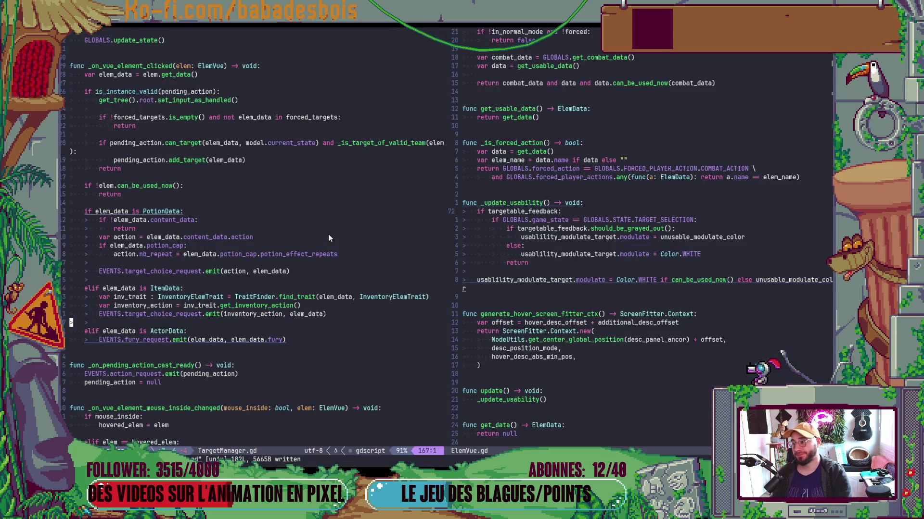
Delete the Casting debug print and start rewriting blank line 77 of TargetManager.gd.
scroll(328, 235, up, 15)
scroll(319, 313, up, 10)
click(210, 323)
click(210, 328)
key(d)
key(d)
click(210, 297)
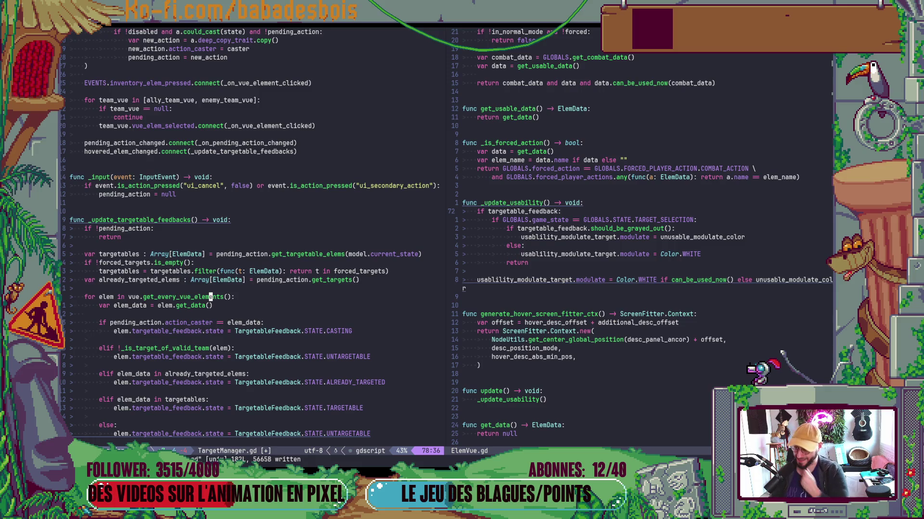
key(k)
key(S)
Insert a variable assigned GLOBALS.get_hud() on line 77.
text(var items = GLOB)
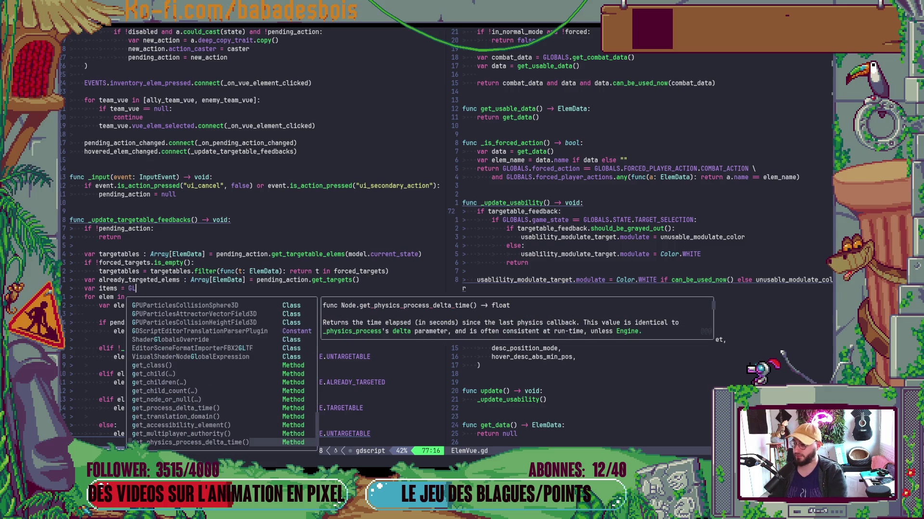
key(Tab)
text(.get_)
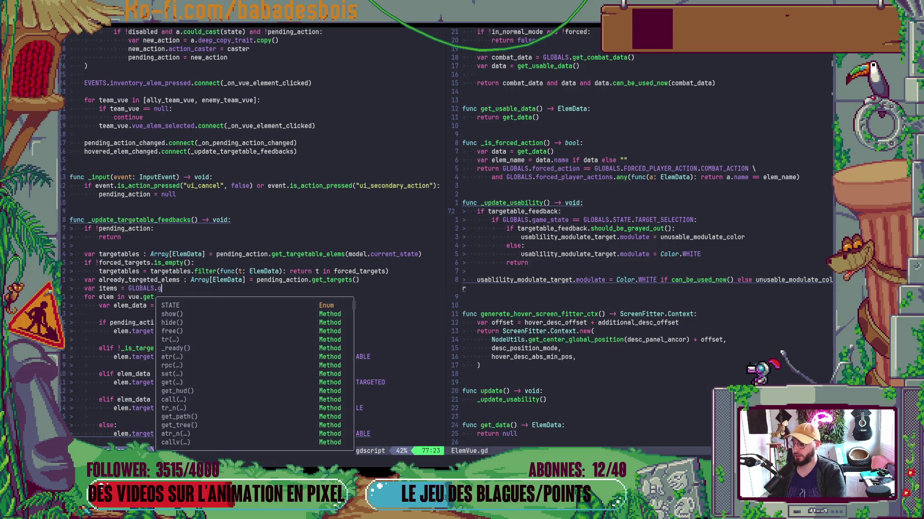
key(Tab)
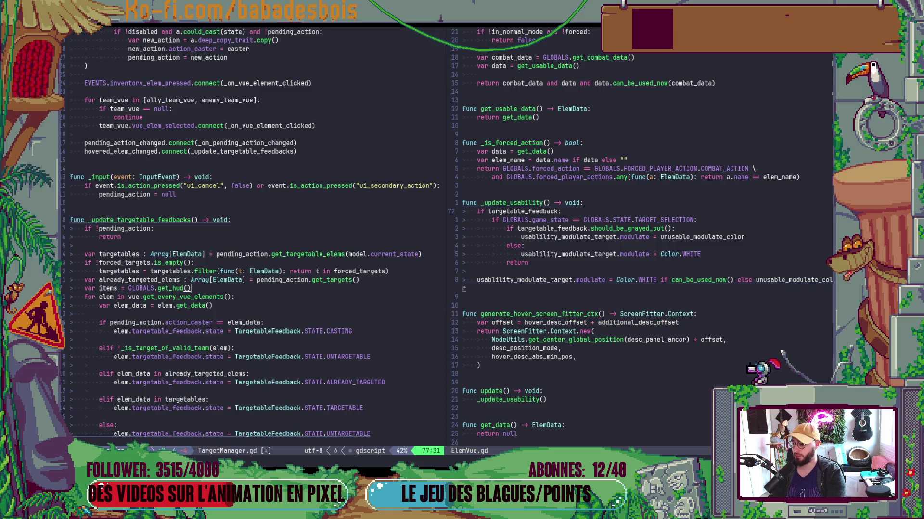
key(Return)
key(Escape)
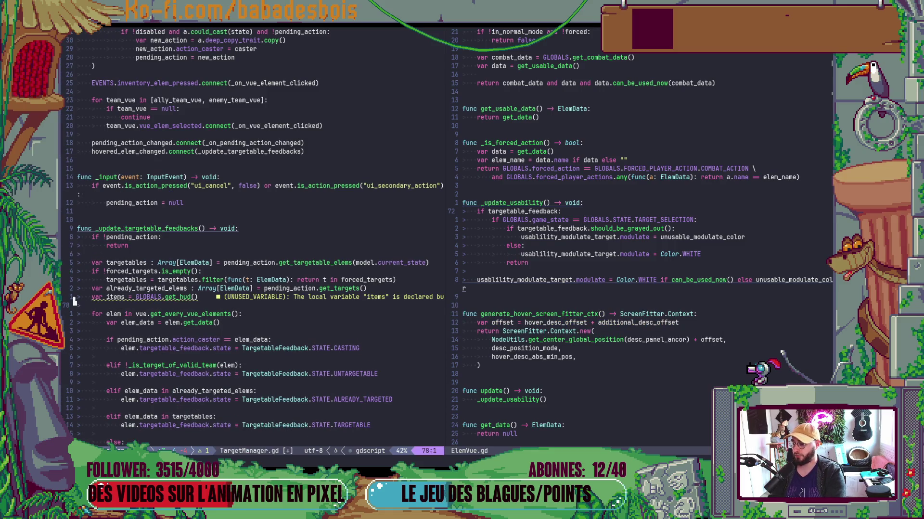
key(d)
key(d)
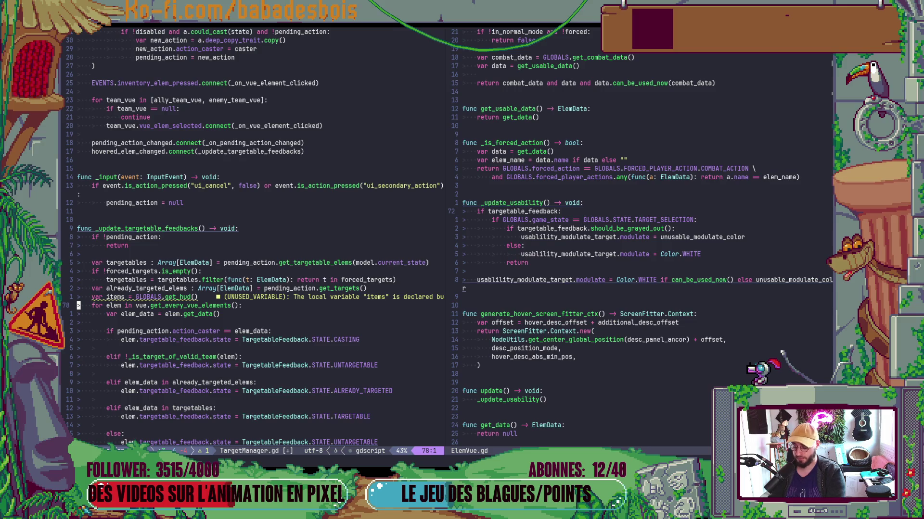
key(u)
key(k)
key(k)
key(l)
text(wciwhud)
Name the variable hud and begin a var item_vues = hud.get_ line below it.
key(Escape)
text(ovar)
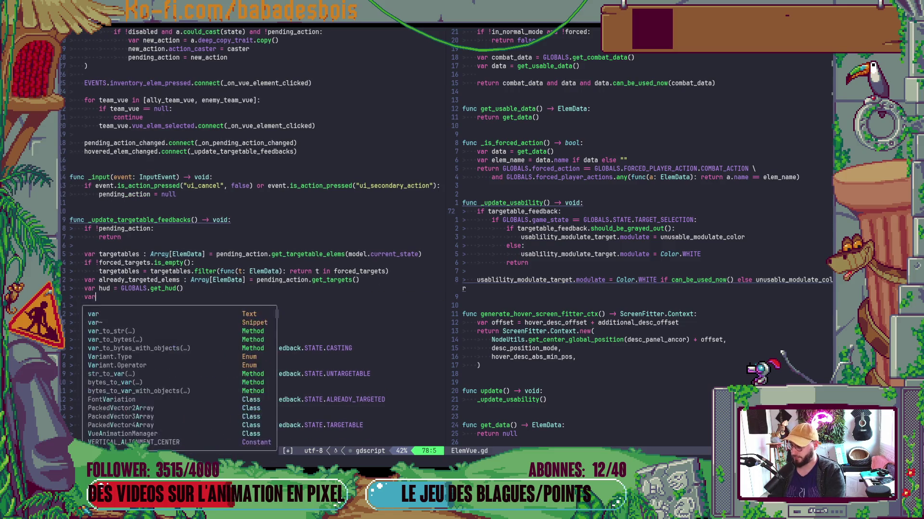
text( items =)
key(BackSpace)
key(BackSpace)
key(BackSpace)
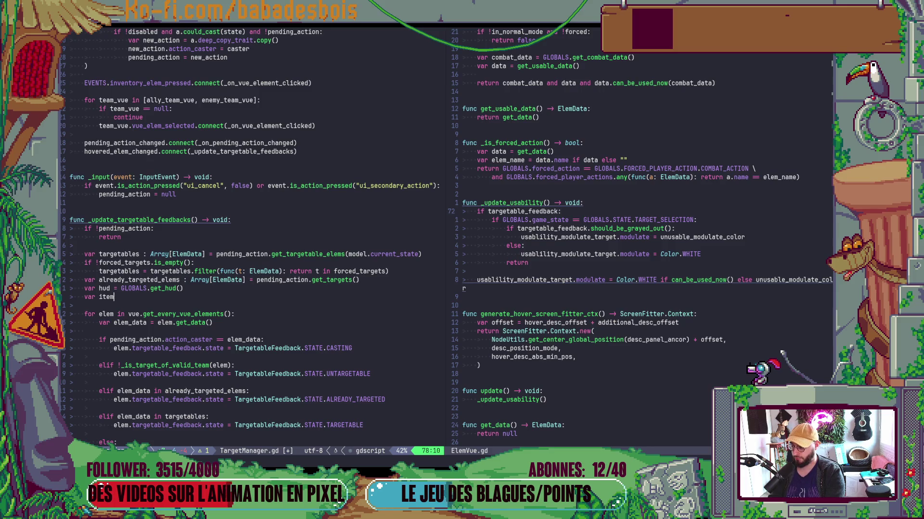
text(_vues = )
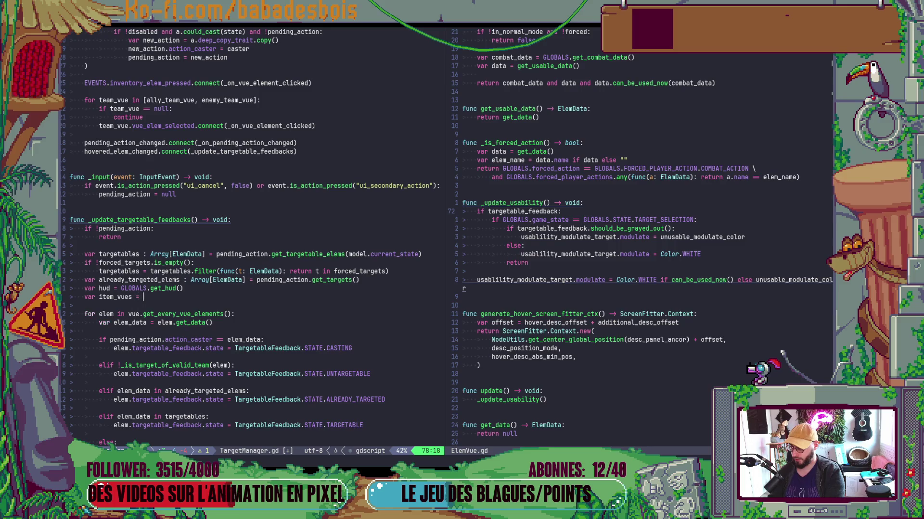
text(hud.get_)
Open HUD.gd in the right split via the Telescope file finder.
key(Escape)
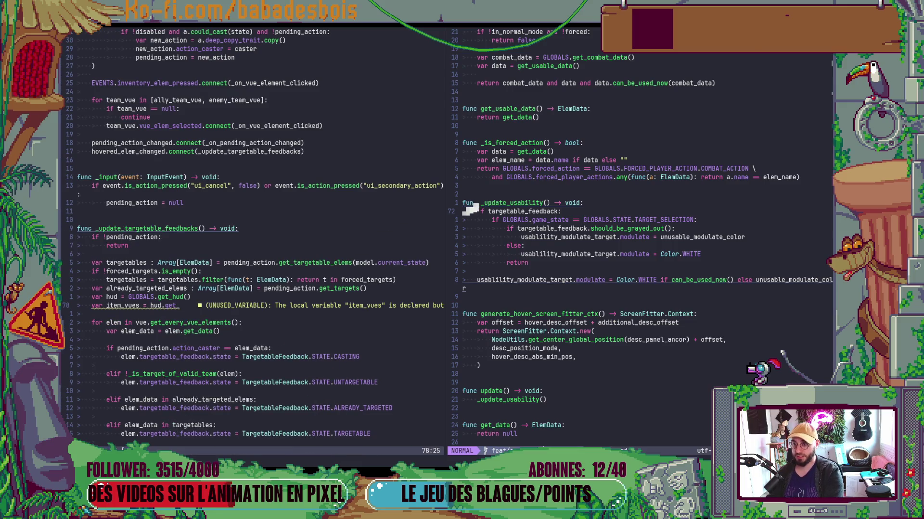
key(space)
key(f)
key(f)
text(HUD)
key(Return)
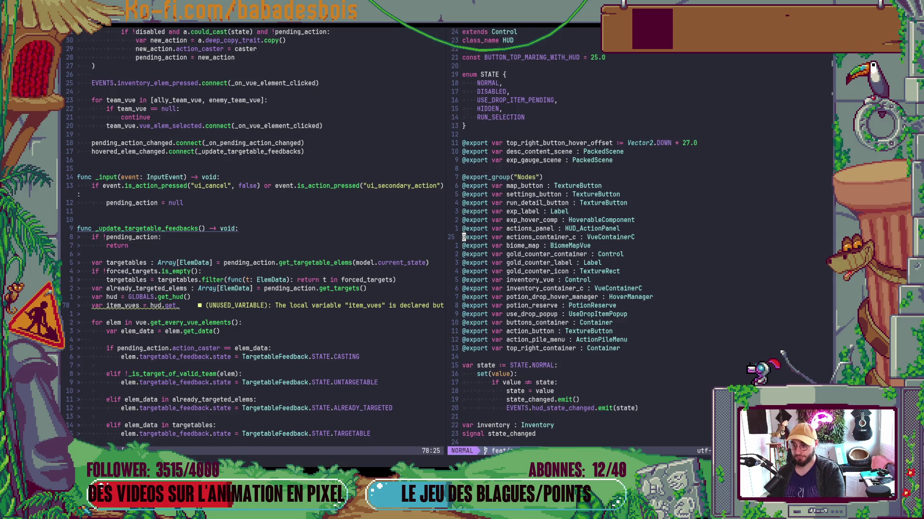
Jump to the _update_map_button function in HUD.gd via LSP document symbols.
key(ctrl+d)
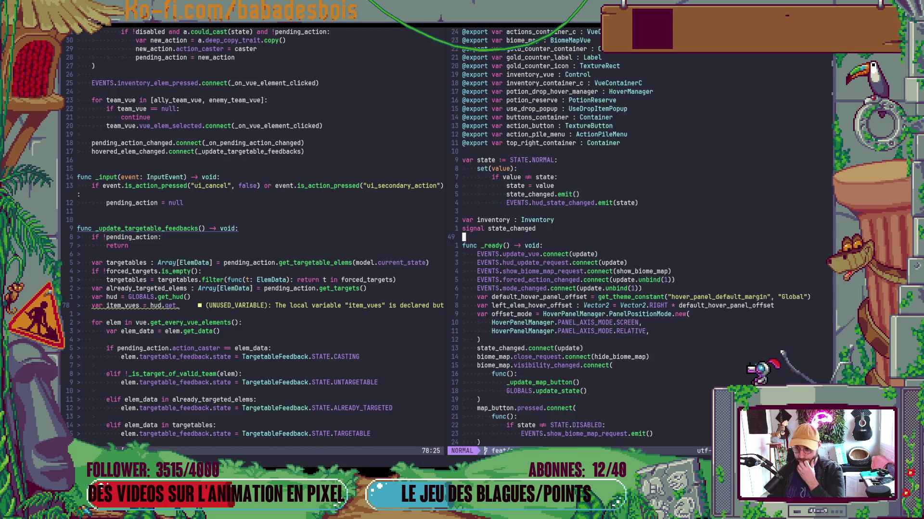
key(ctrl+d)
key(ctrl+d)
key(space)
key(d)
key(s)
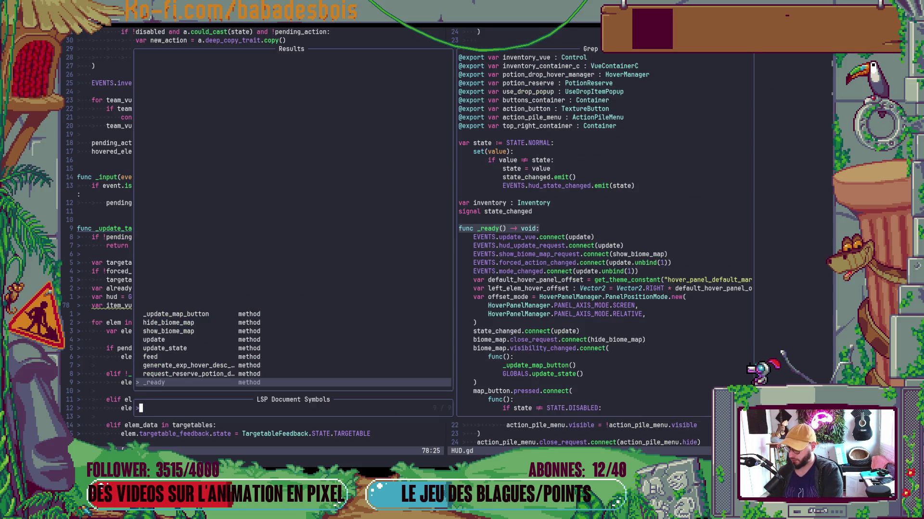
key(Up)
key(Up)
key(Up)
key(Return)
Add a new function after it named get_every_vues_elements().
key(o)
key(Return)
key(Return)
text(func g)
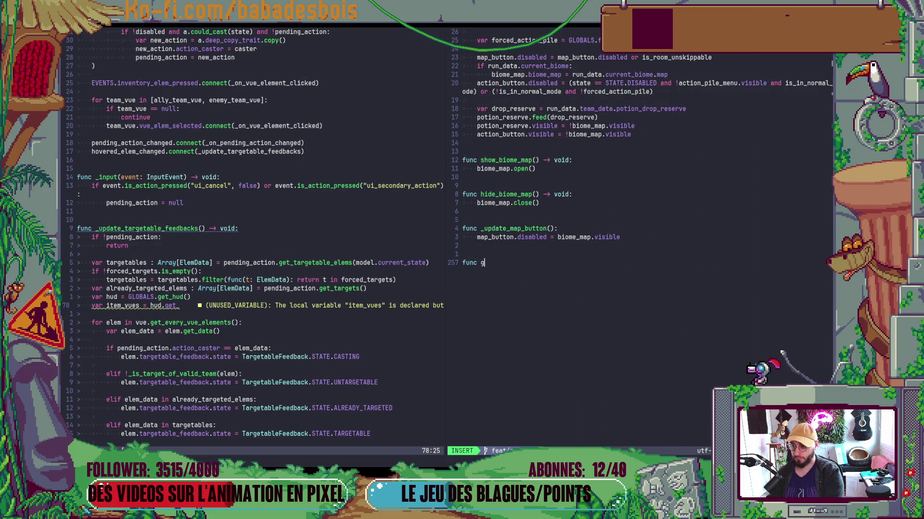
text(et_it)
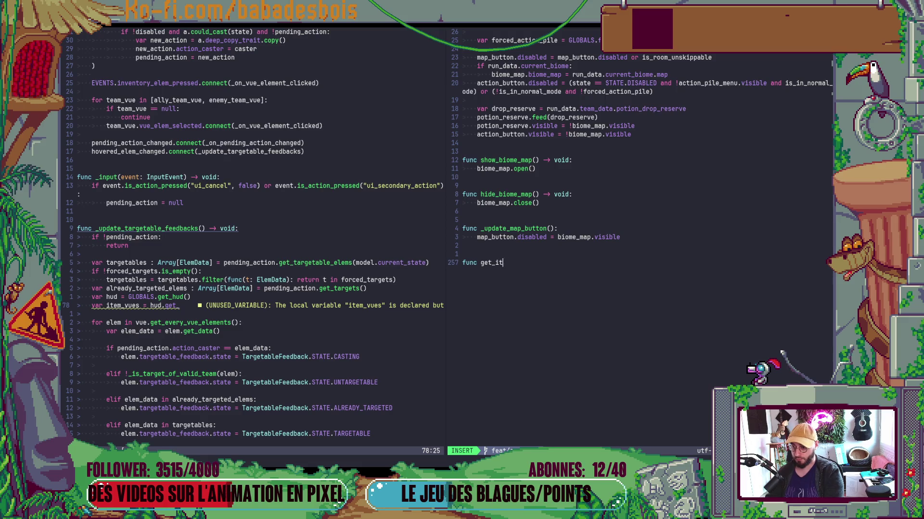
text(em_vues():)
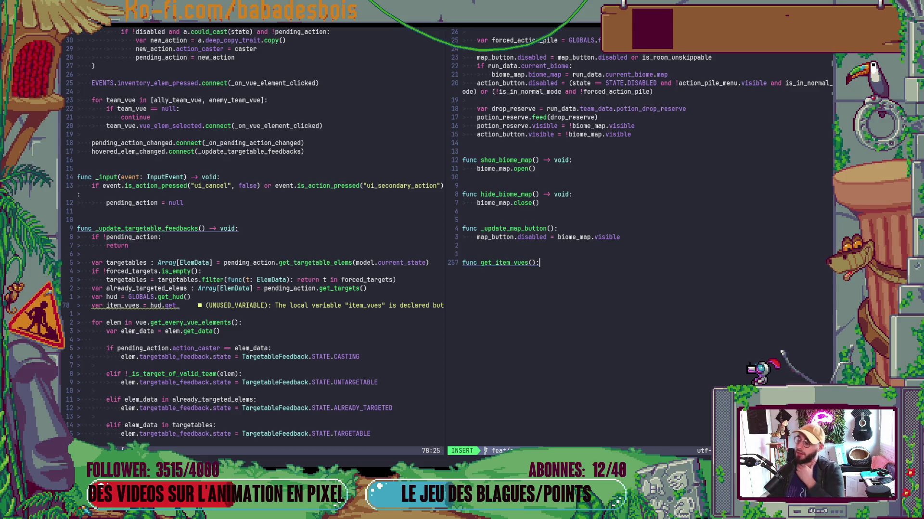
key(Escape)
text(ciw)
text(get_ever)
text(y_vues)
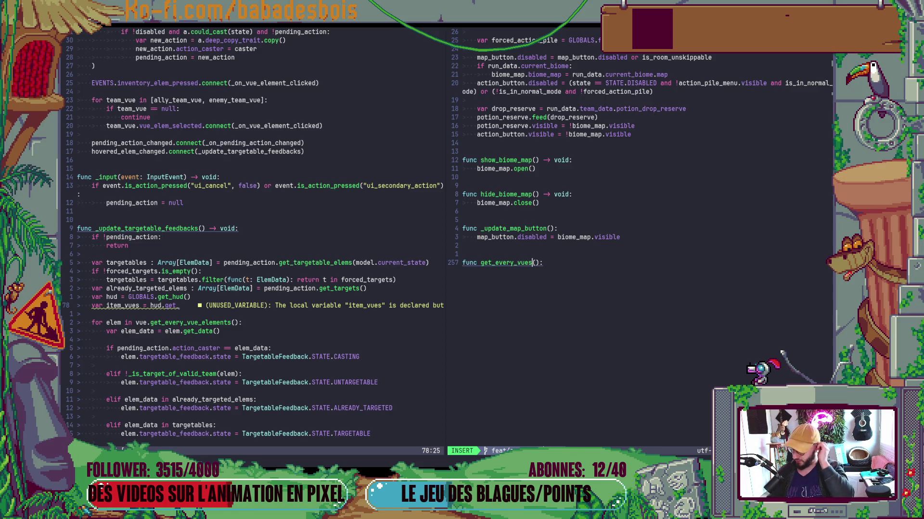
text(_elem)
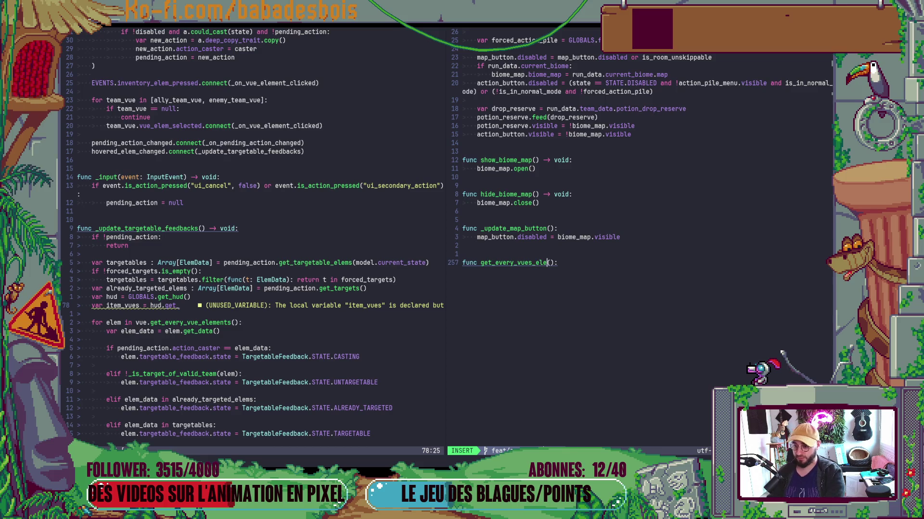
key(Escape)
key(dollar)
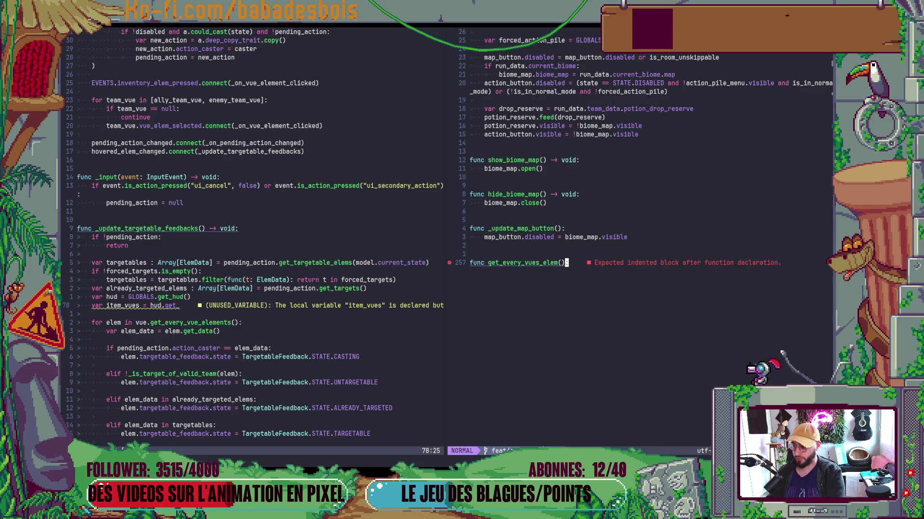
key(h)
key(h)
text(ien)
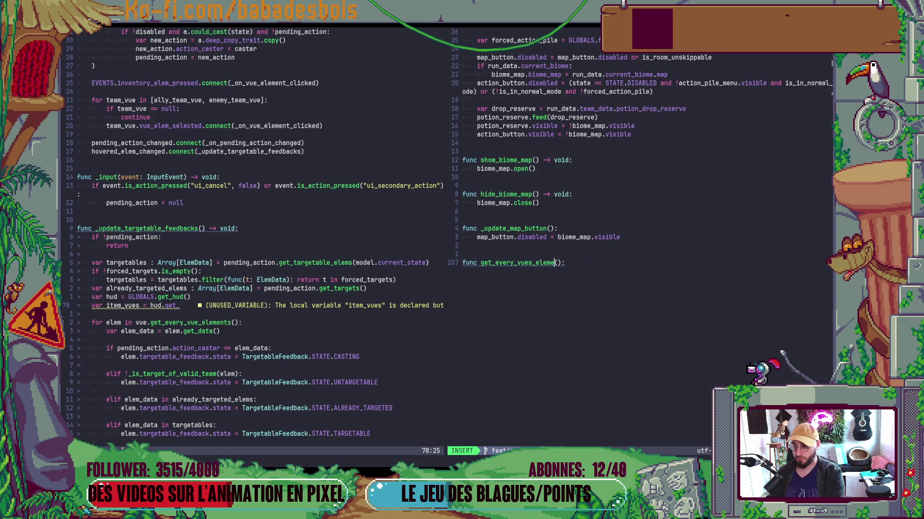
text(ts)
key(Escape)
Give get_every_vues_elements the return type -> Array[ElemVue].
key(dollar)
text(i )
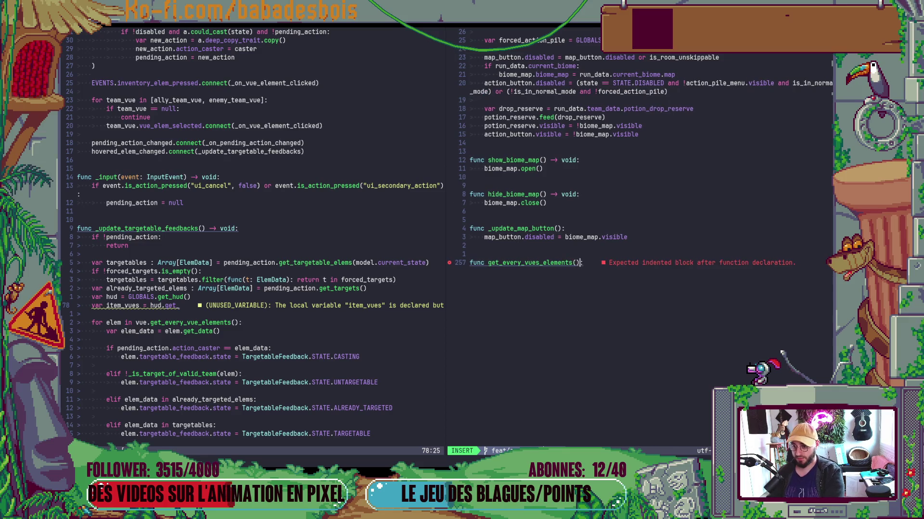
text(-> Aarra)
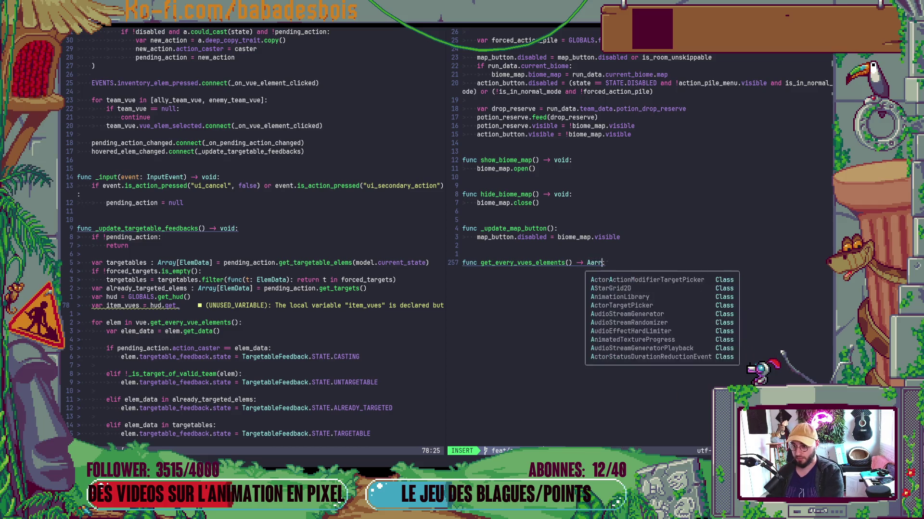
key(BackSpace)
key(BackSpace)
key(BackSpace)
text(rray[])
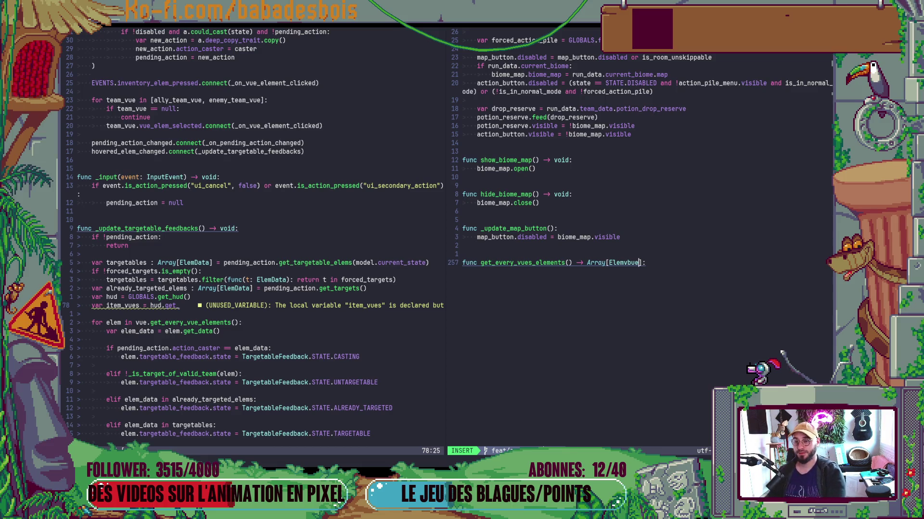
key(Escape)
key(x)
key(h)
key(asciitilde)
Add a pass placeholder as the function body, then return to Godot.
key(A)
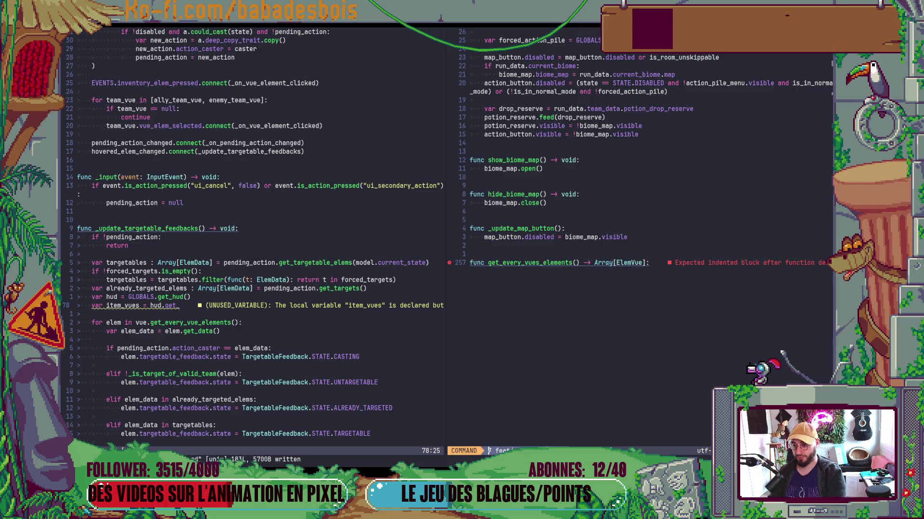
key(Return)
text(pass)
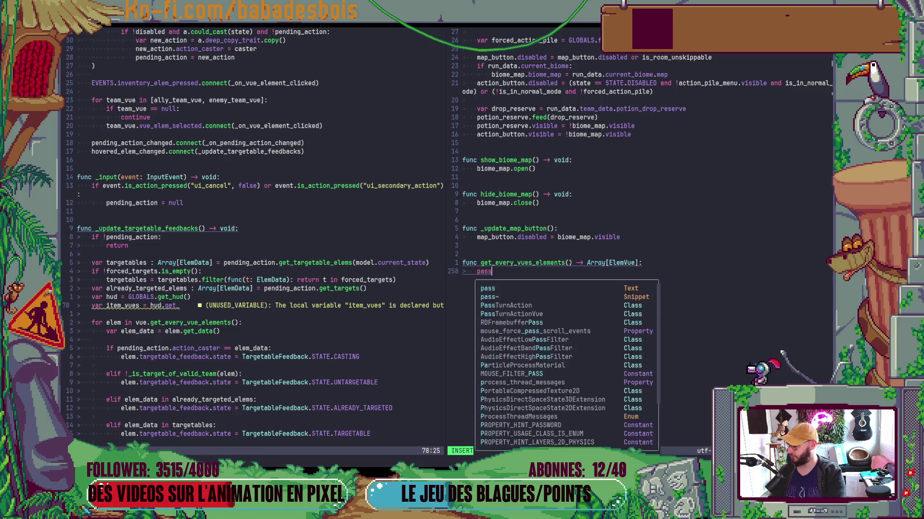
key(Escape)
key(alt+Tab)
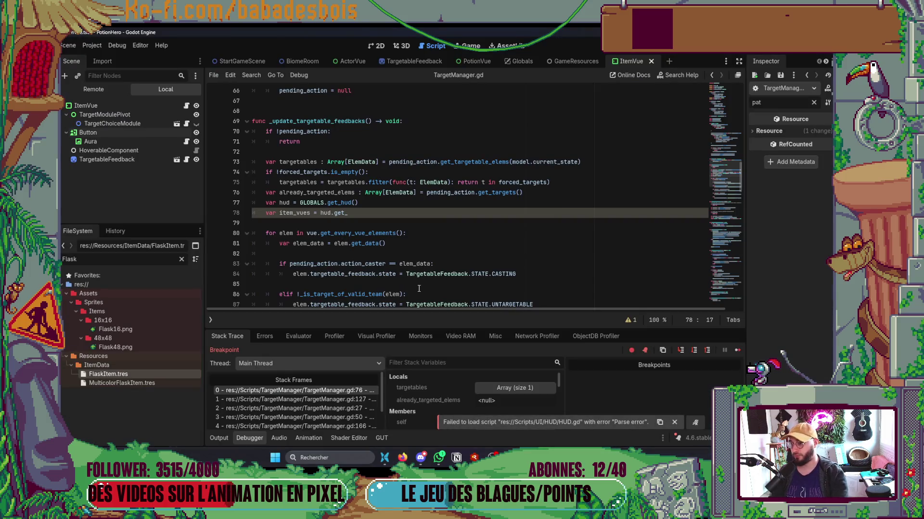
Show the ItemVue scene in 2D and run the PotionHero game, then return to Neovim.
click(375, 45)
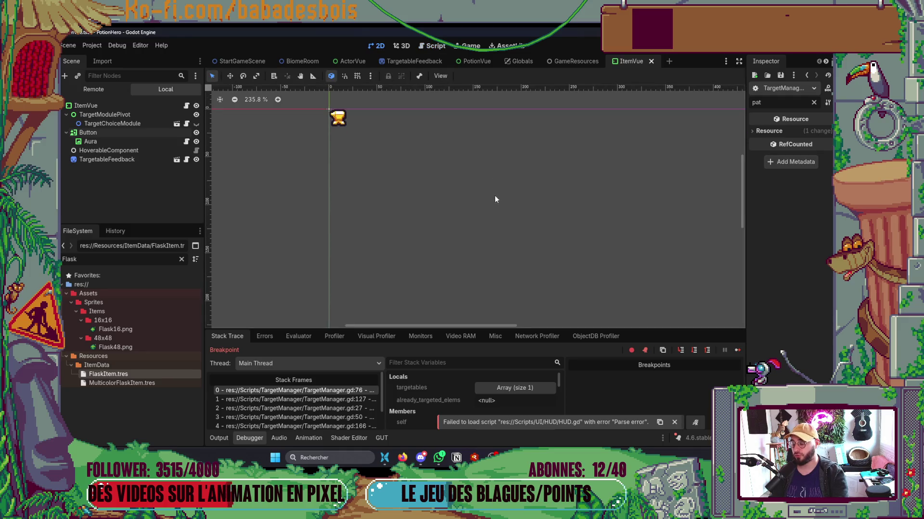
click(739, 55)
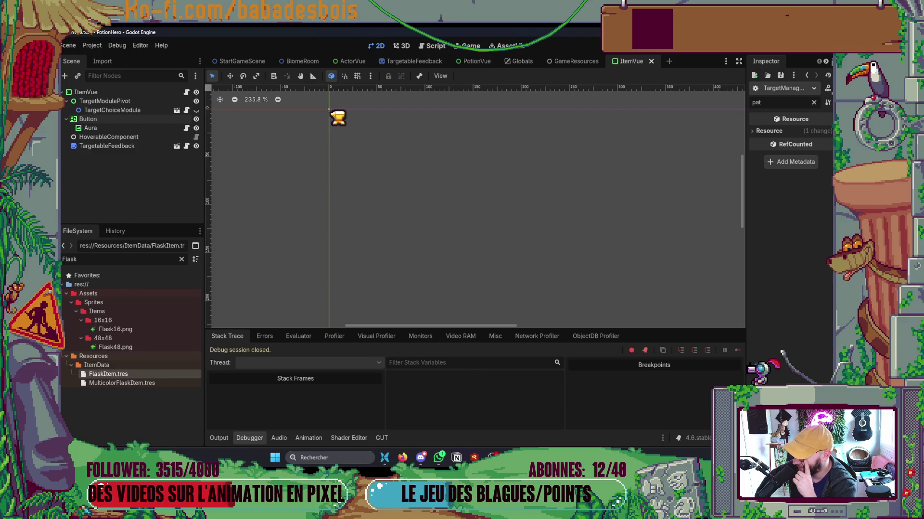
key(alt+Tab)
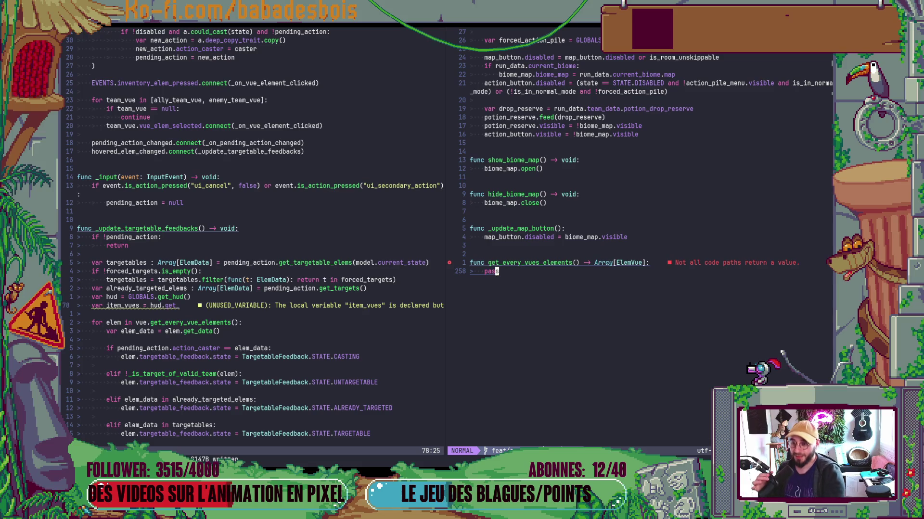
Replace the pass placeholder in HUD.gd with 'potion_reserve.get'.
key(c)
key(c)
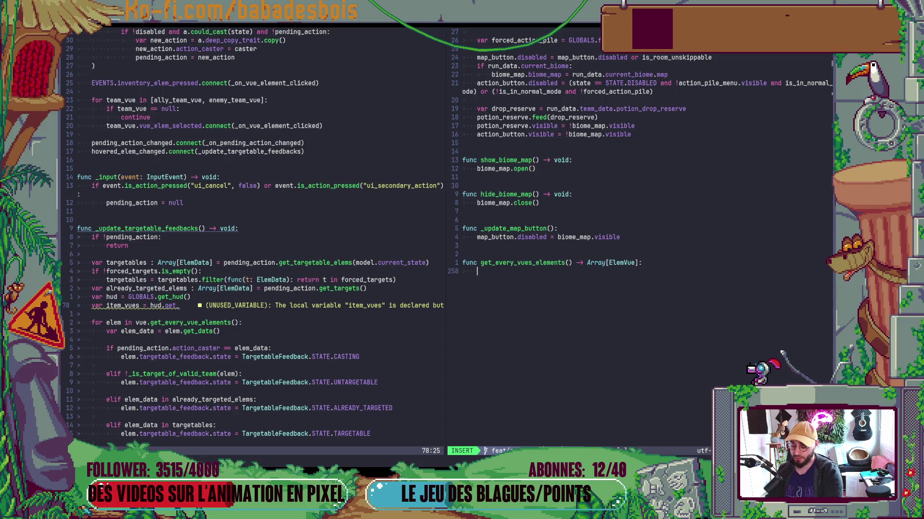
text(potion)
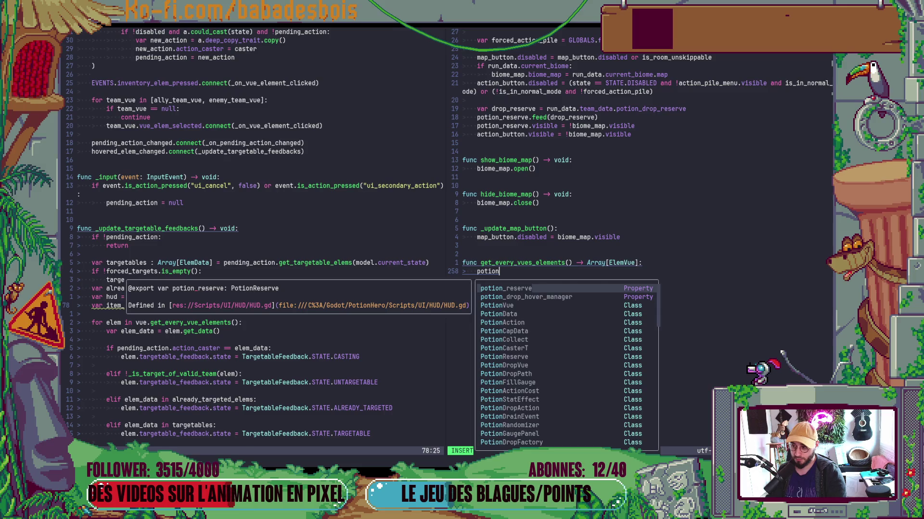
key(Return)
text(.)
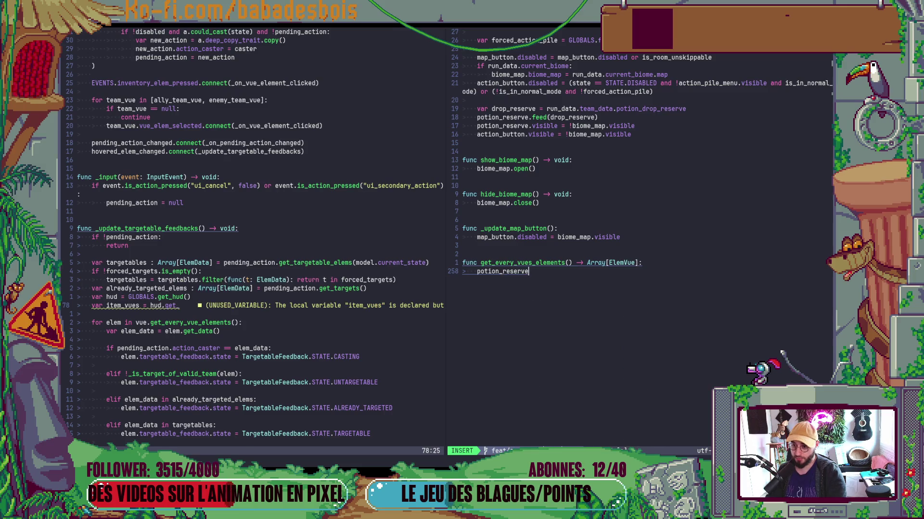
text(get_)
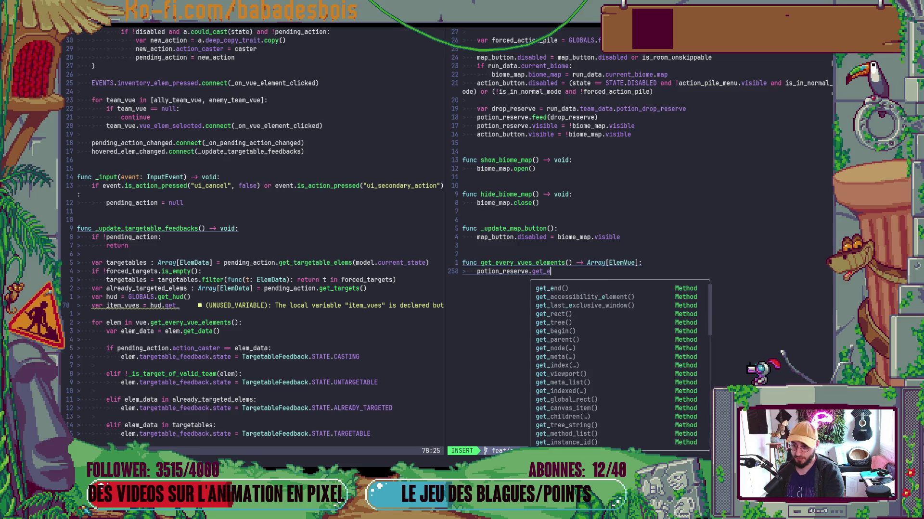
key(Escape)
Open PotionReserve.gd in the left split via Telescope Find Files.
key(ctrl+w)
key(h)
key(space)
key(f)
key(f)
text(PotionRes)
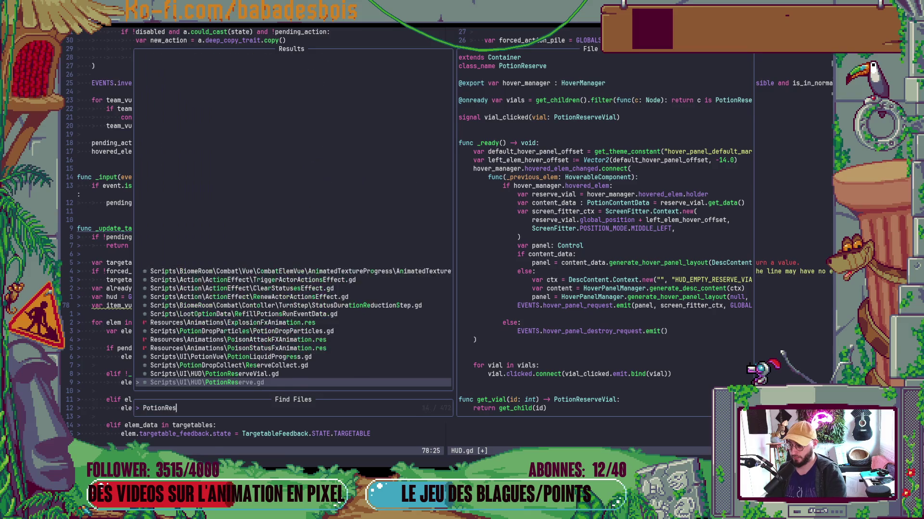
key(Return)
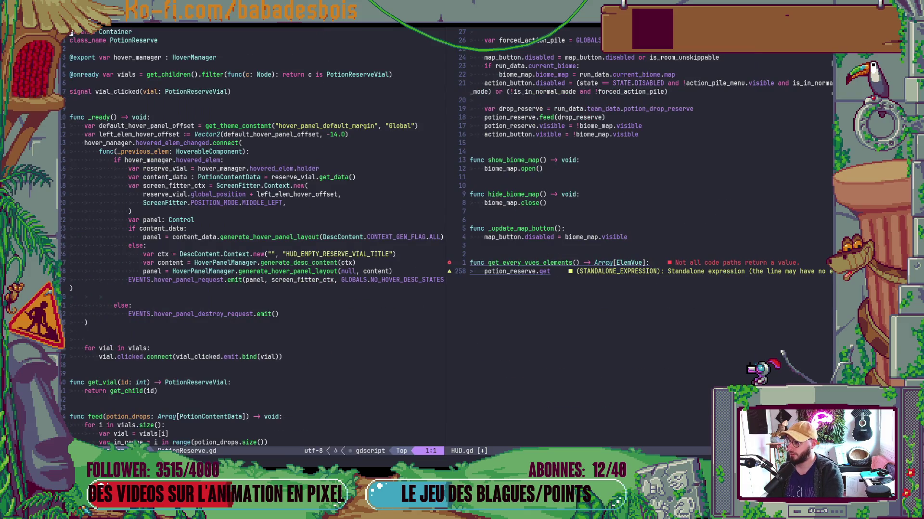
Delete 'get' after potion_reserve. in HUD.gd.
key(ctrl+w)
key(l)
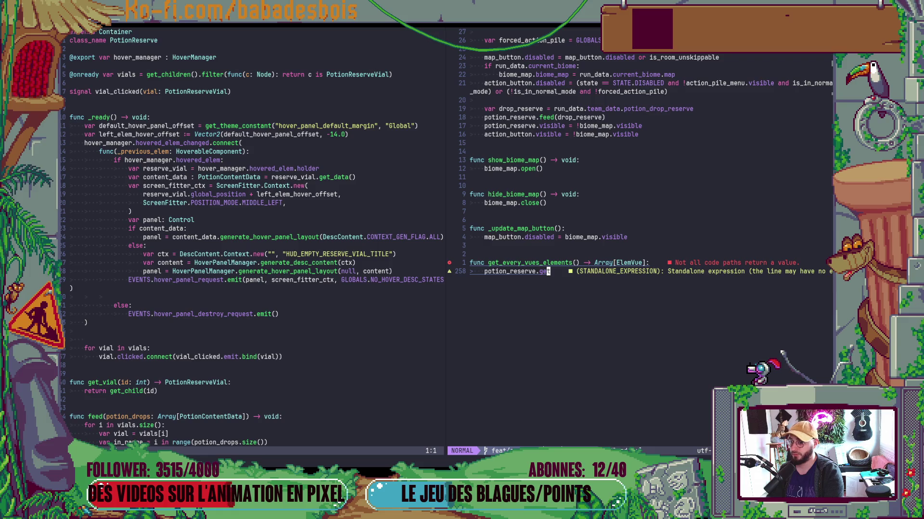
key(b)
key(c)
key(w)
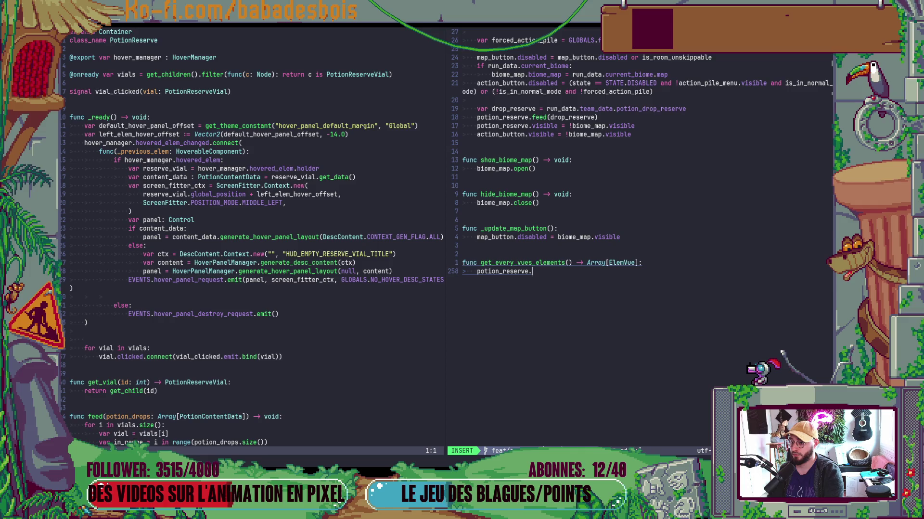
key(Escape)
Open PotionReserveVial.gd in the left split via Find Files.
key(space)
key(f)
key(f)
text(Potio)
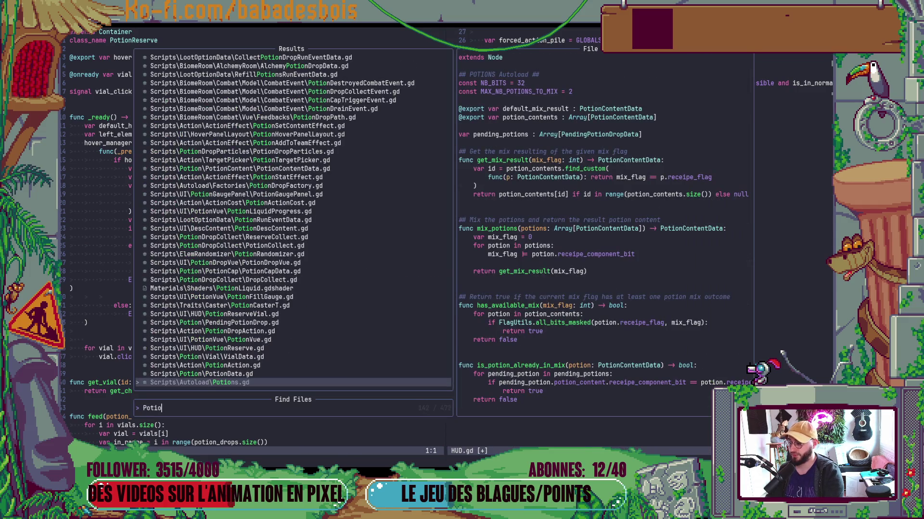
text(nReserveVial)
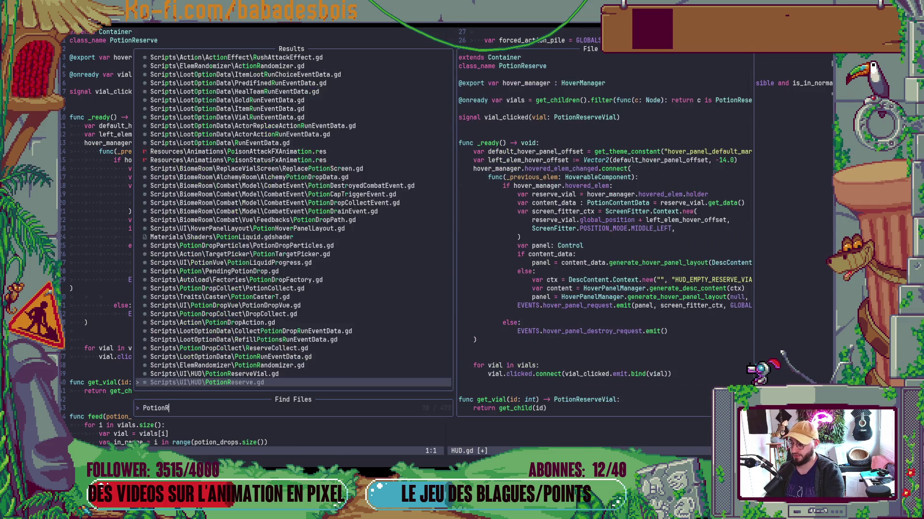
key(Return)
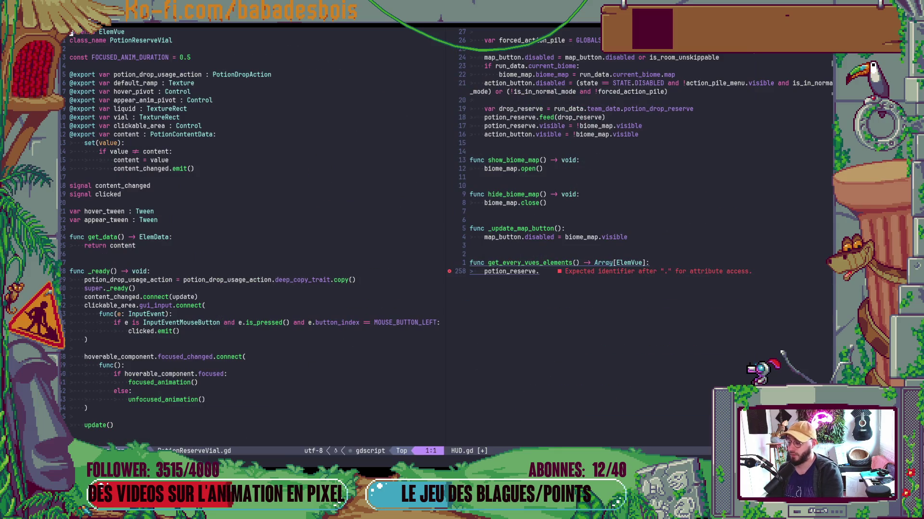
Extend the HUD.gd line to 'potion_reserve.vials +'.
key(ctrl+w)
key(l)
key(a)
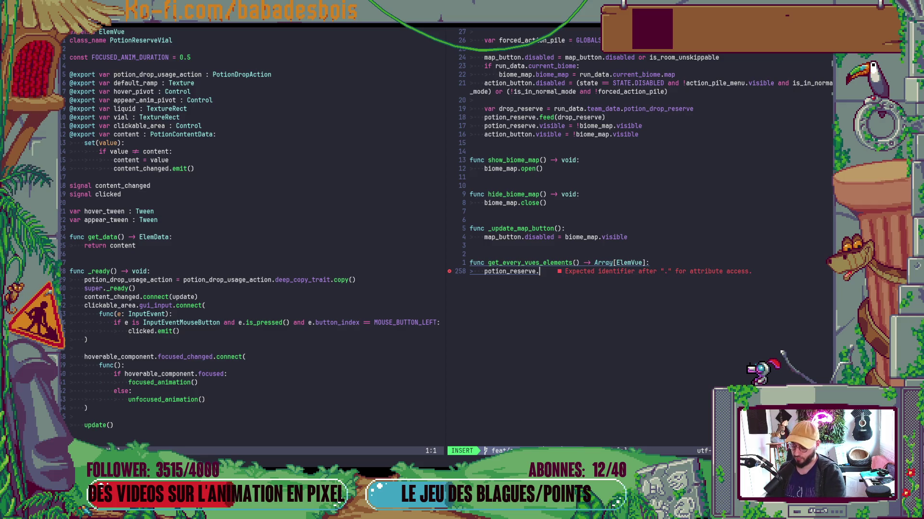
text(vials)
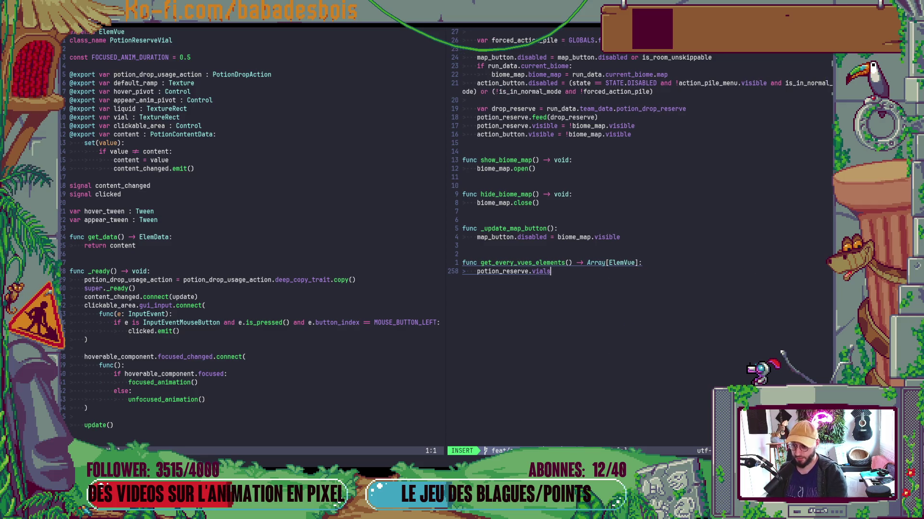
text( +)
key(Escape)
key(asciicircum)
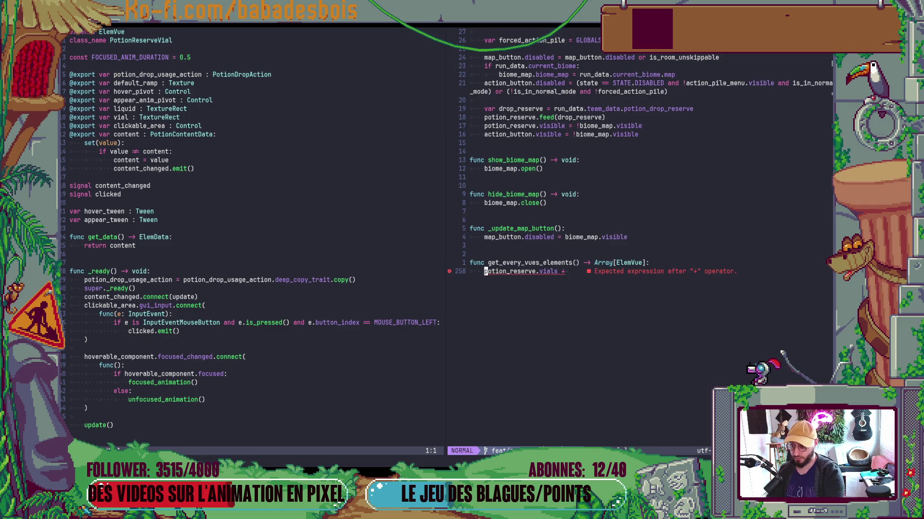
Declare 'var elems: Array[ElemVue] = []' above the vials expression.
text(iv)
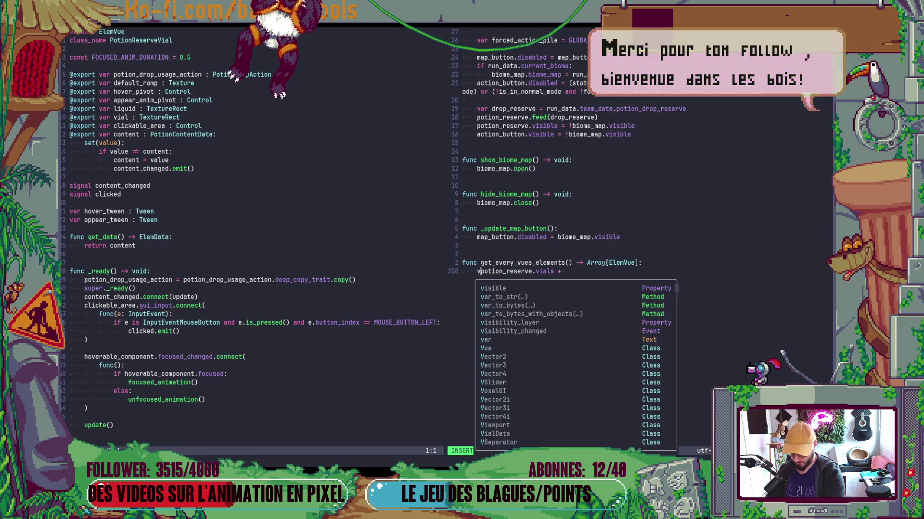
text(ar elems)
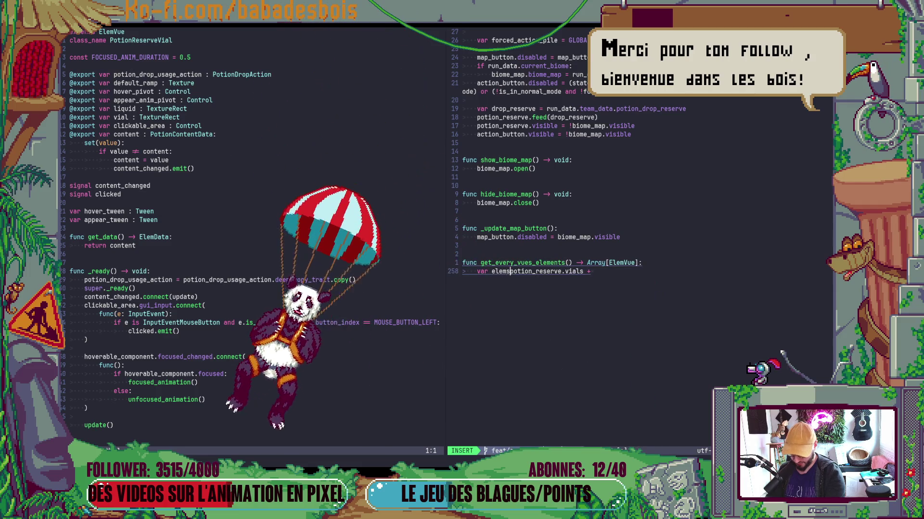
text(: Array[)
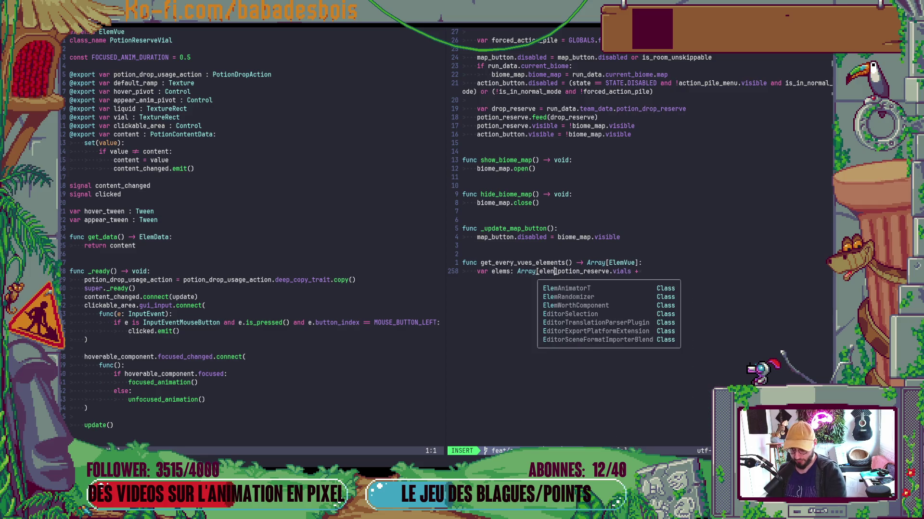
text( Elem)
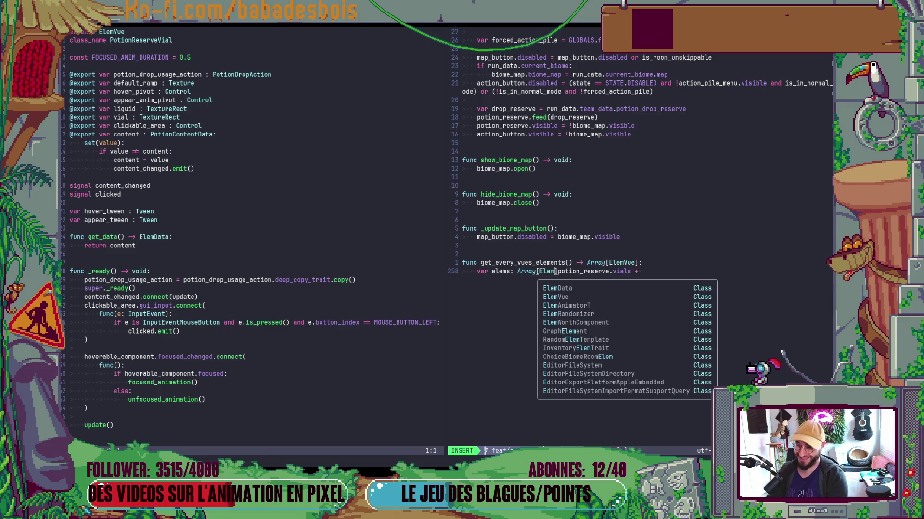
key(Down)
key(Return)
text(] = [])
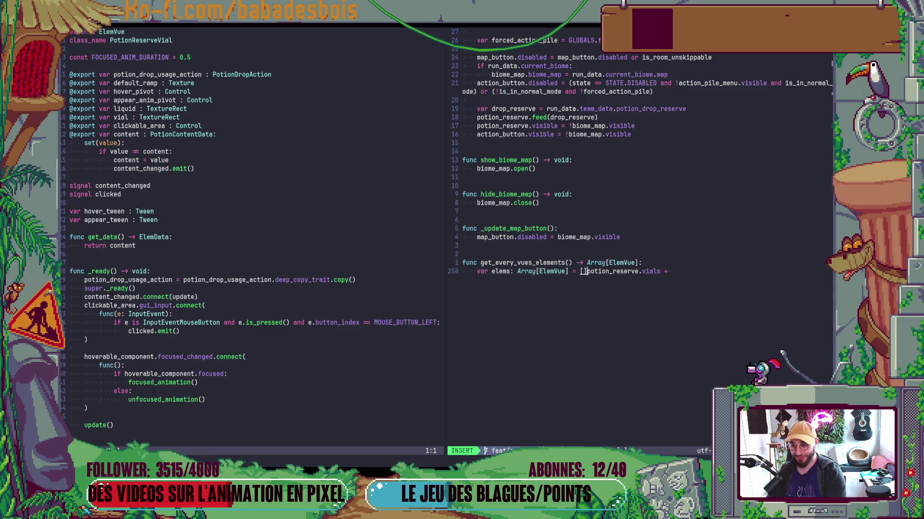
key(Return)
key(Escape)
Wrap the vials expression in an 'elems.assign(' call.
key(w)
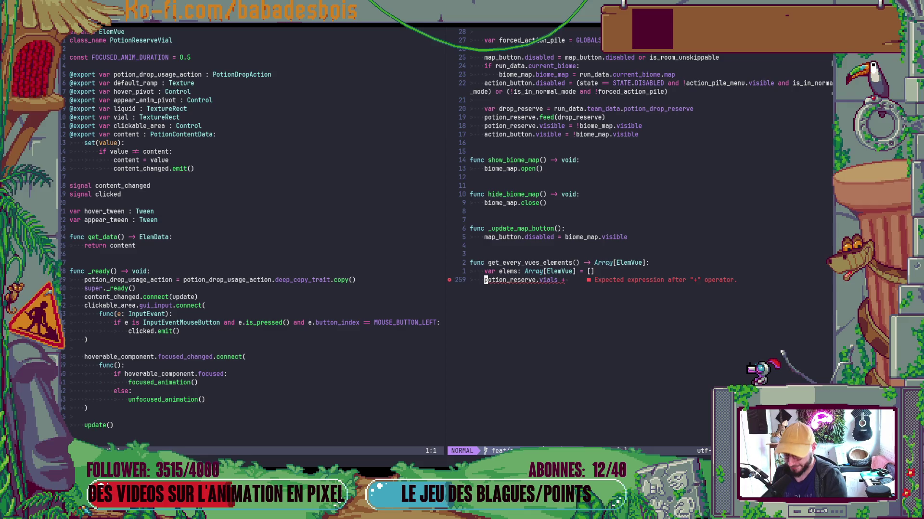
text(ielems)
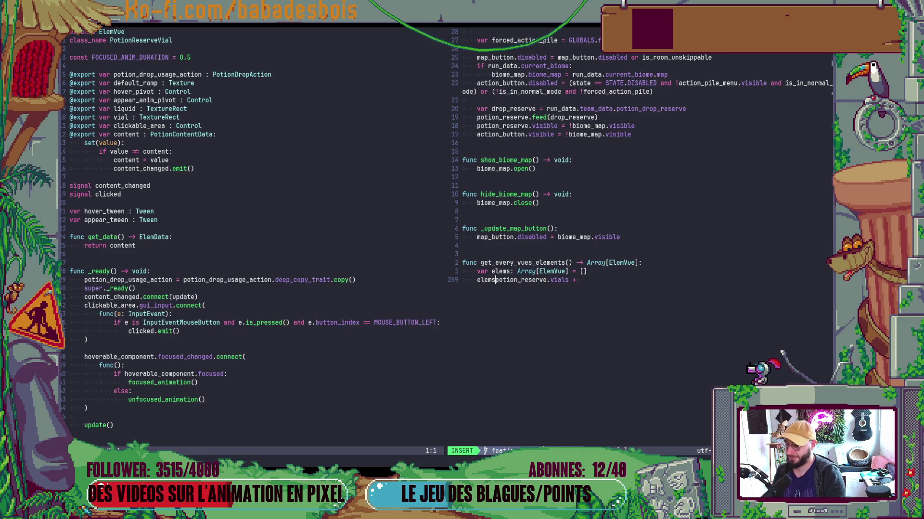
text( =)
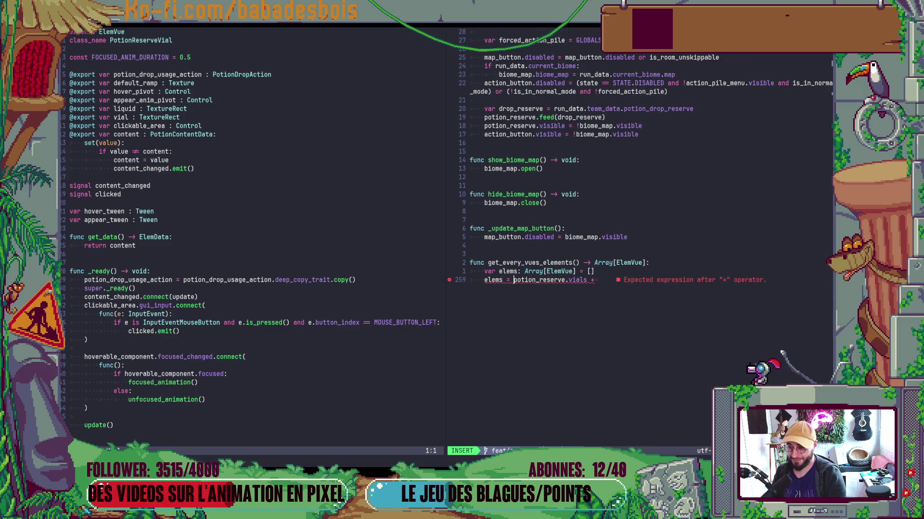
key(BackSpace)
key(BackSpace)
key(BackSpace)
text(.)
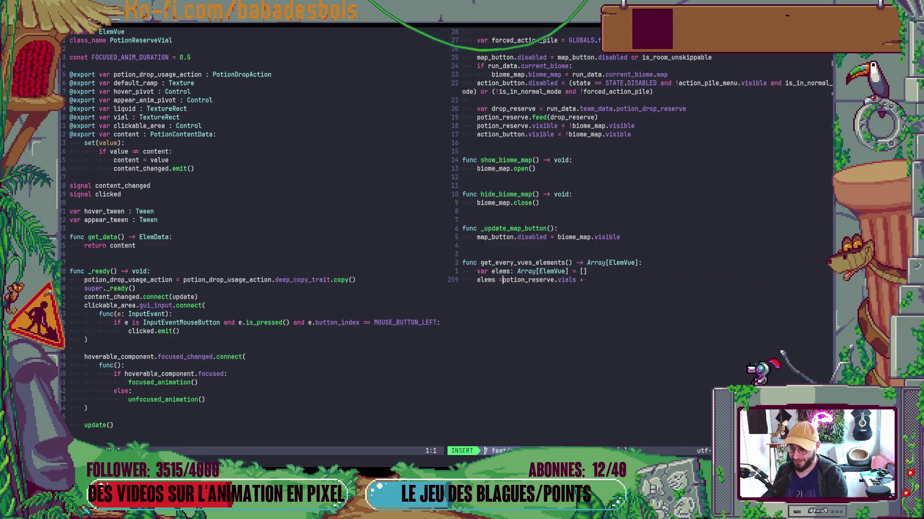
text(assign()
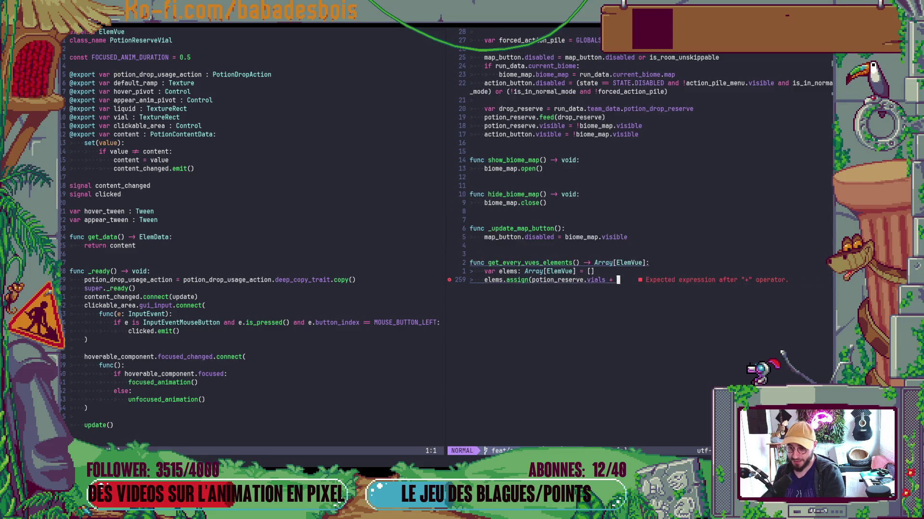
key(Escape)
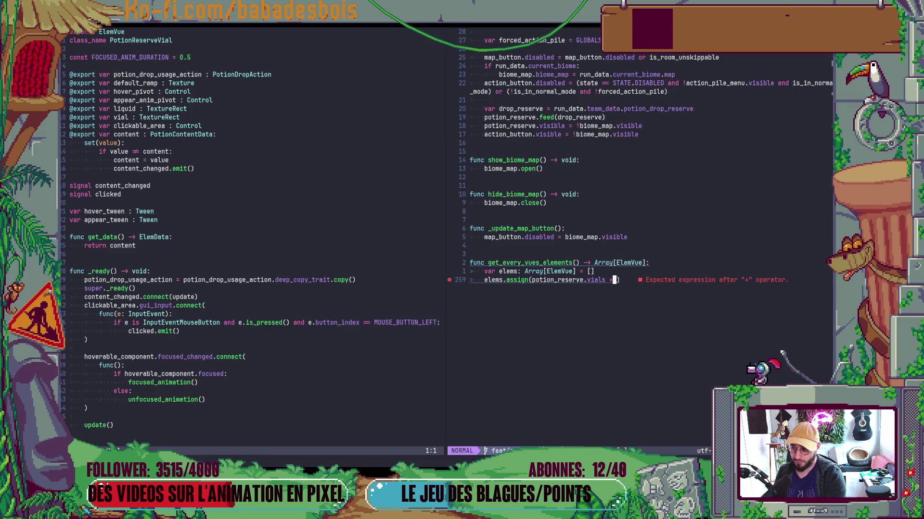
Add 'item' after the vials inside the assign call.
key(ctrl+w)
key(w)
key(ctrl+w)
key(w)
key(a)
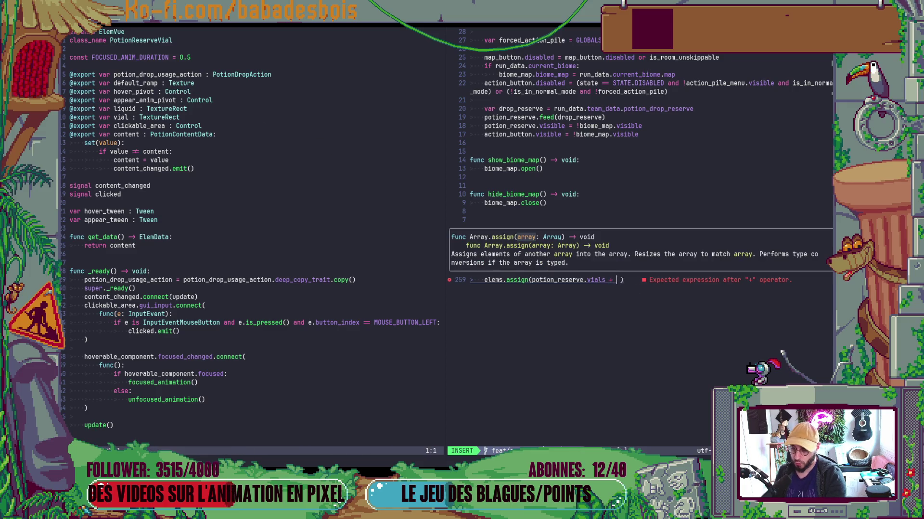
text(item)
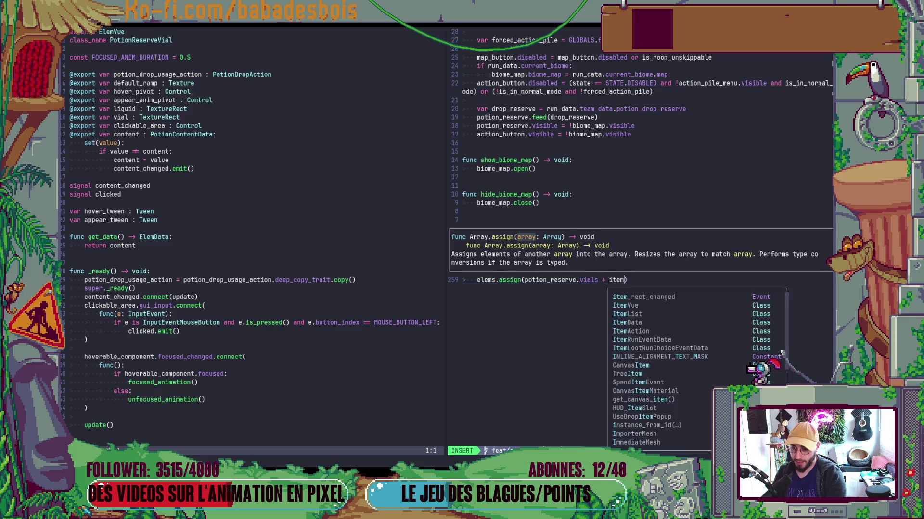
key(BackSpace)
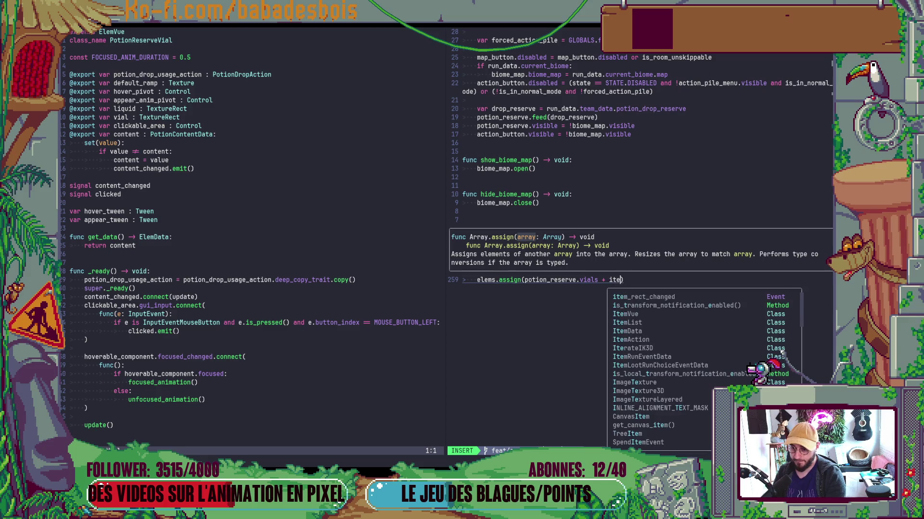
text(m)
key(Escape)
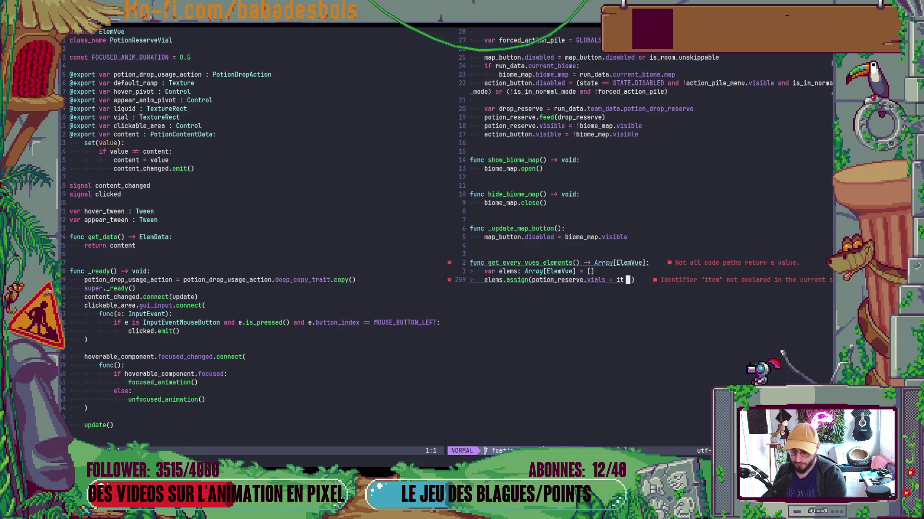
key(space)
Open HUD.gd in the left split via Find Files.
key(f)
key(f)
text(HUD)
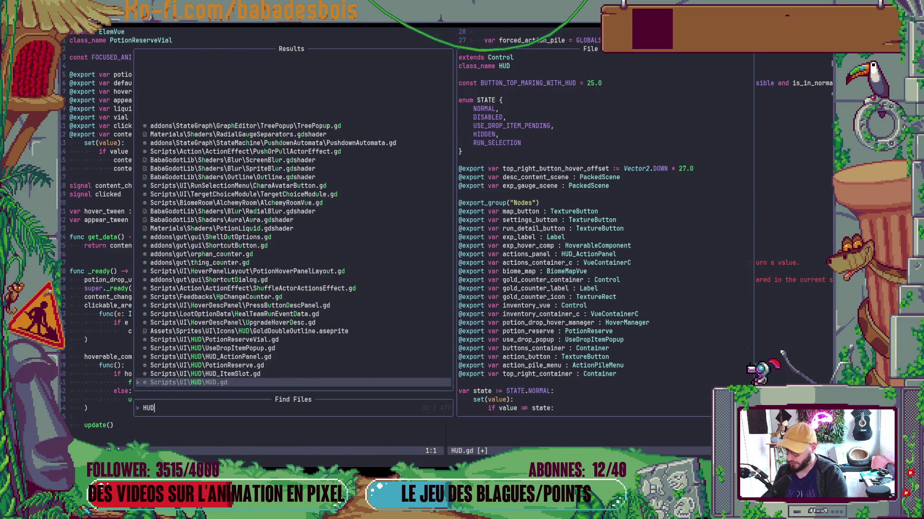
key(Return)
key(g)
key(g)
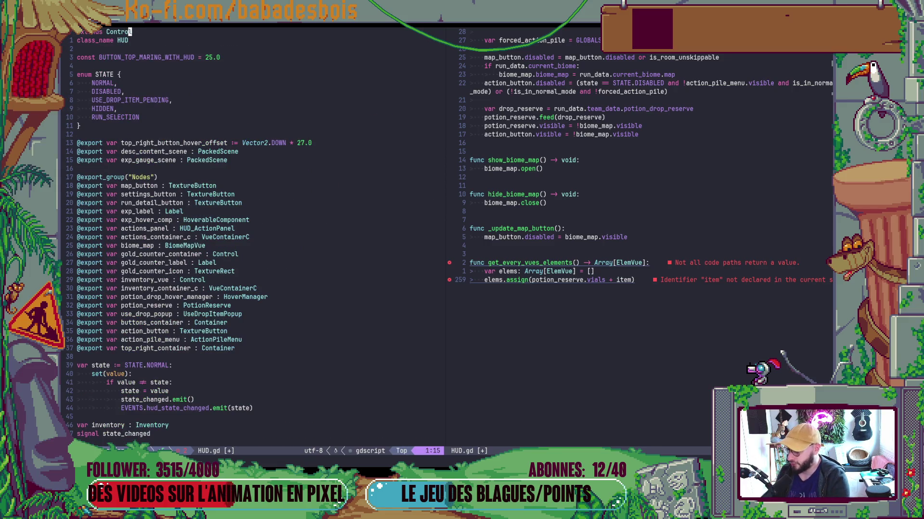
key(j)
key(j)
key(j)
Replace 'item' with inventory_container_c.get_vue_elems() in the assign line and save.
key(ctrl+w)
text(w)
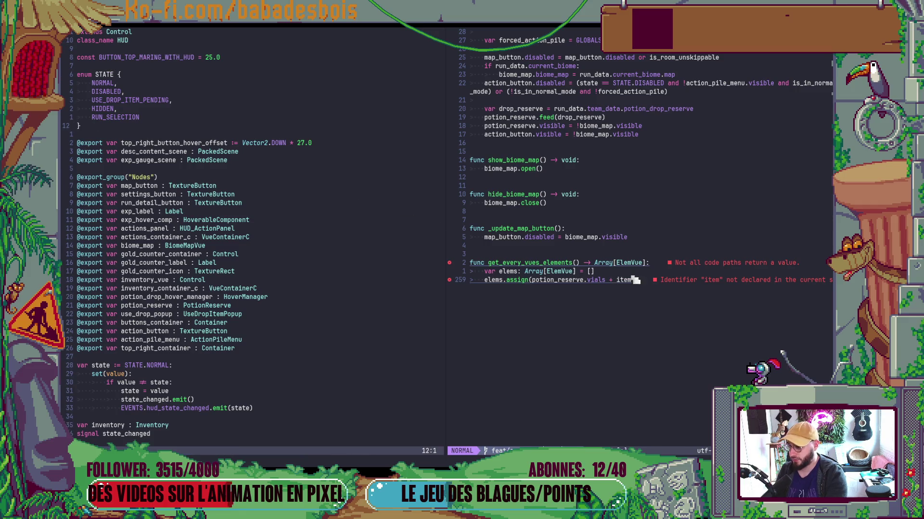
text(ciwin)
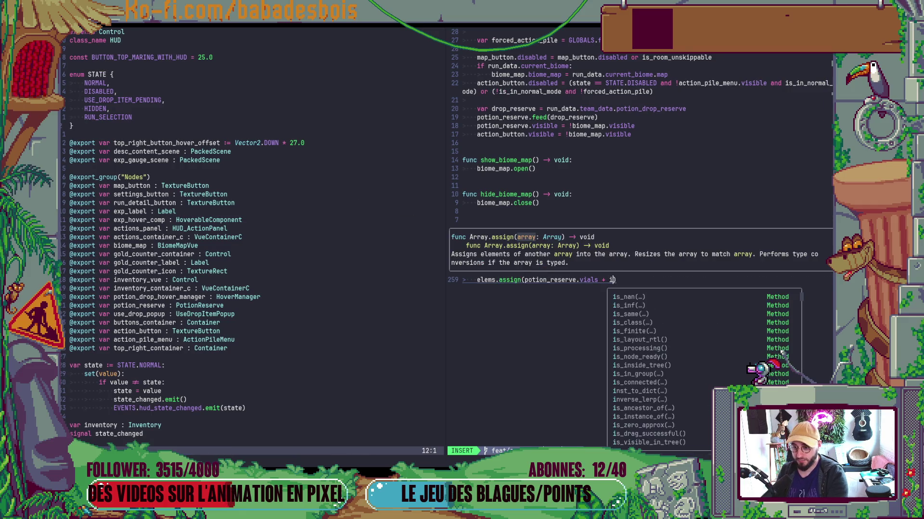
text(ventory_c)
key(Tab)
text(.ge)
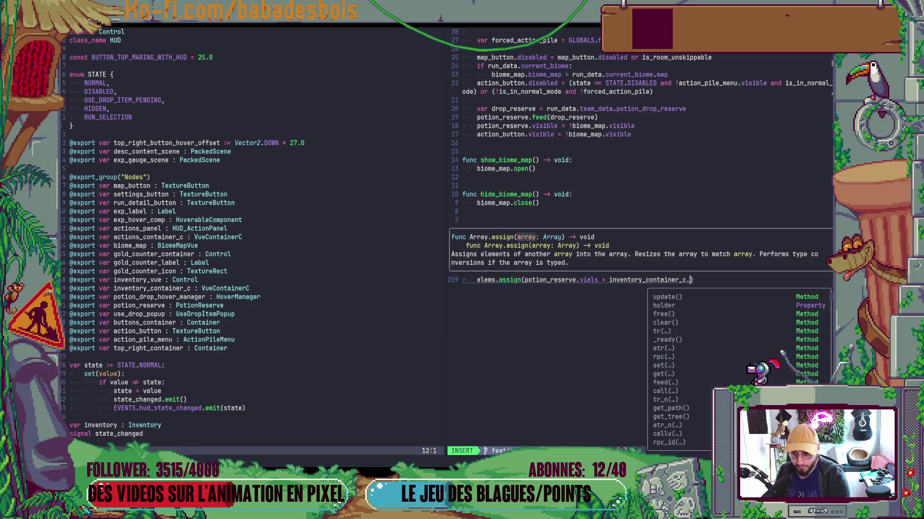
text(t_el)
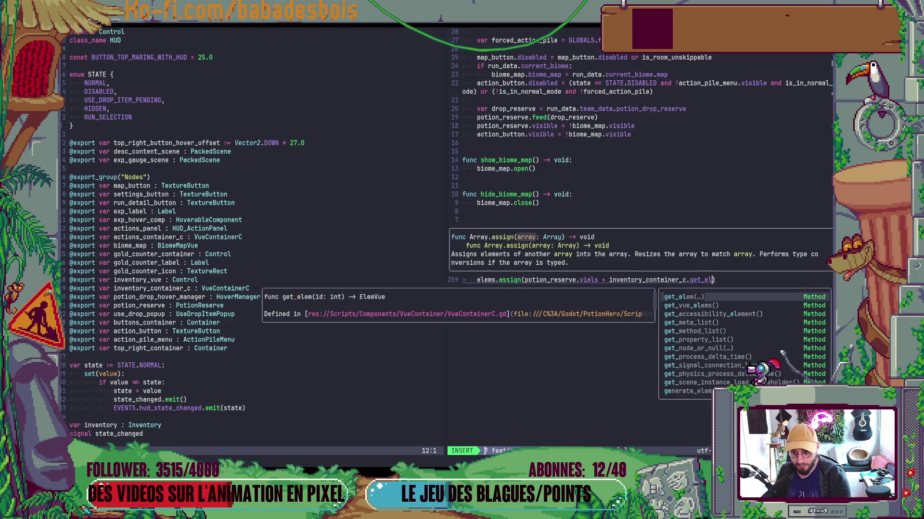
key(Tab)
key(Escape)
key(ctrl+s)
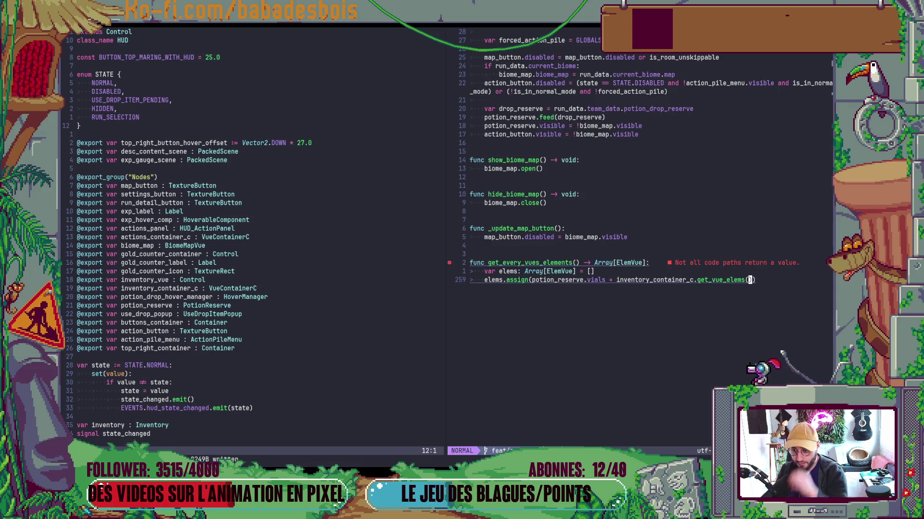
Add 'return elems' below, removing the surrounding brackets, and save.
text(oreturn )
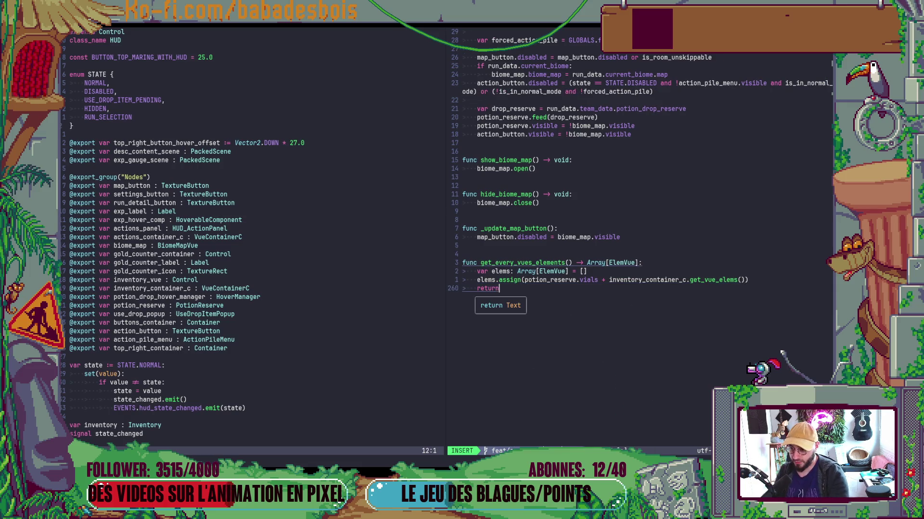
text([ele)
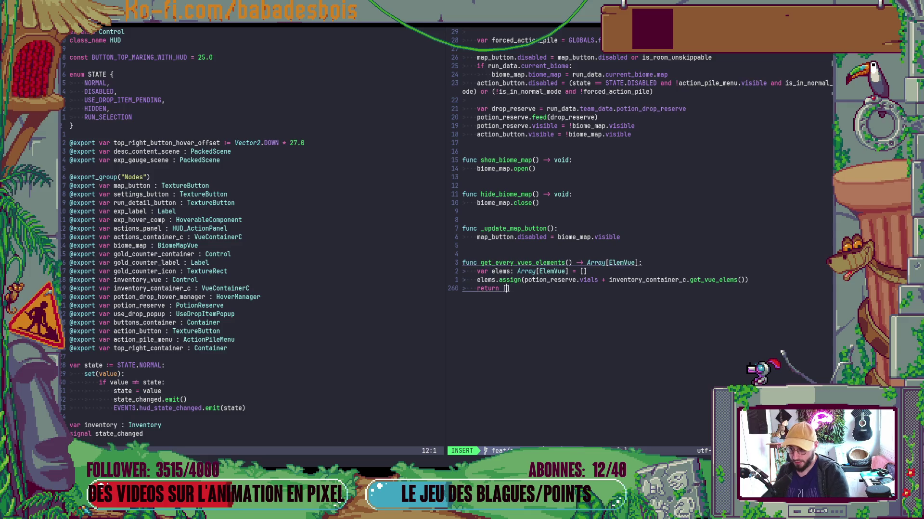
key(Tab)
key(Escape)
key(ctrl+s)
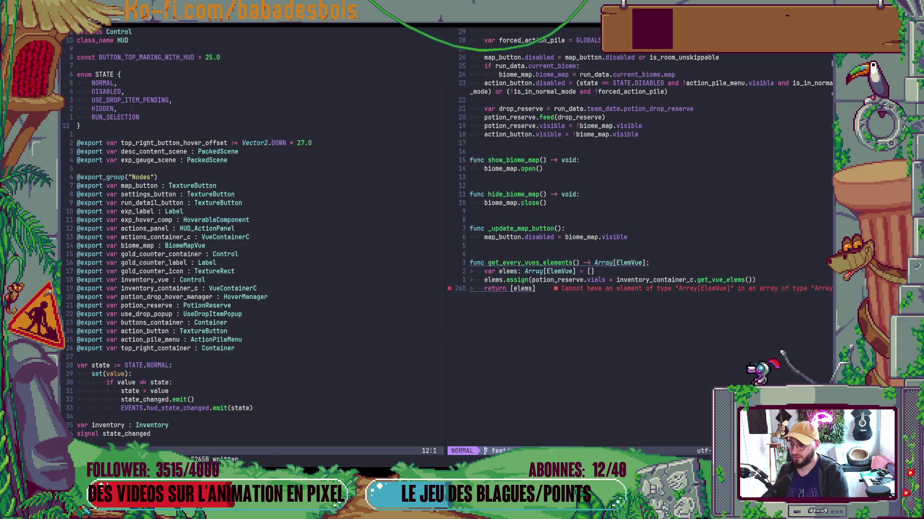
key(d)
key(s)
key(bracketleft)
key(x)
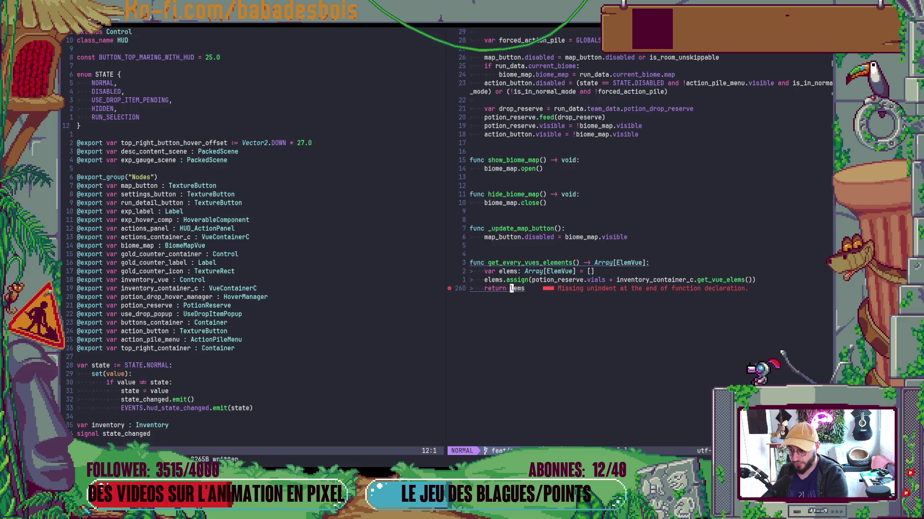
key(u)
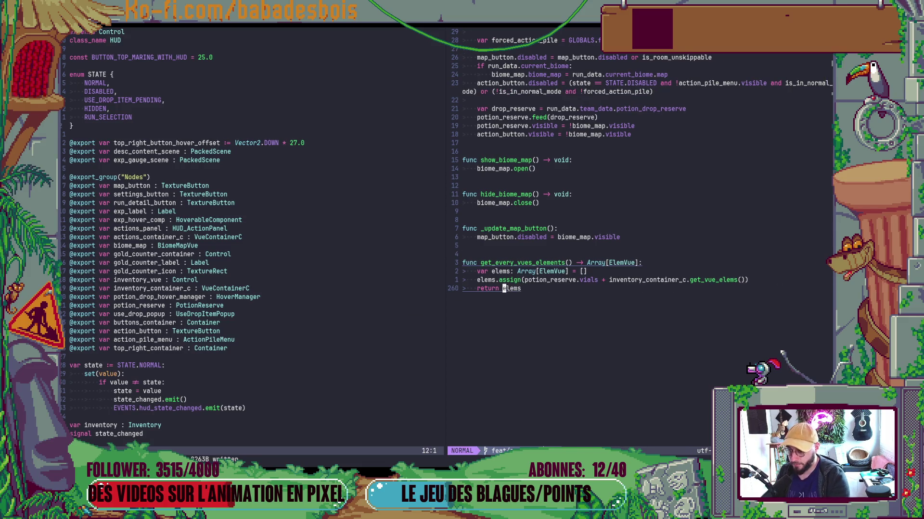
key(ctrl+w)
key(h)
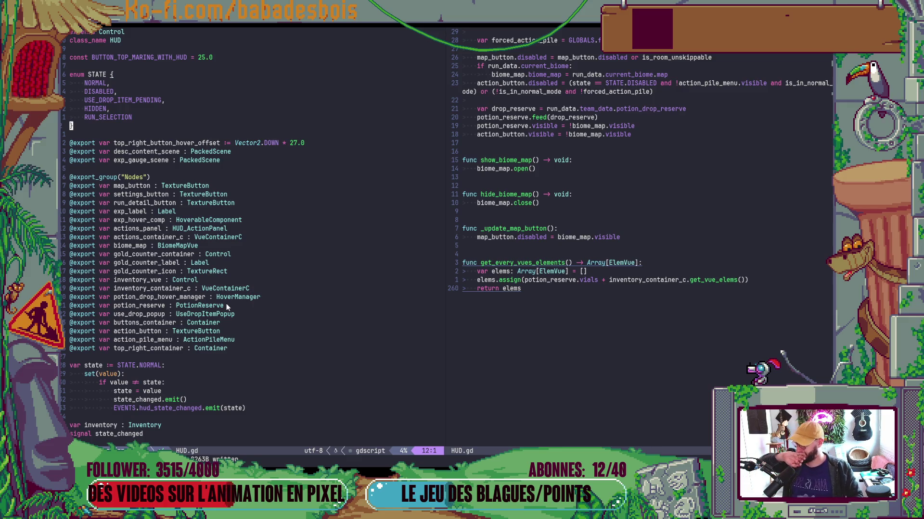
click(244, 303)
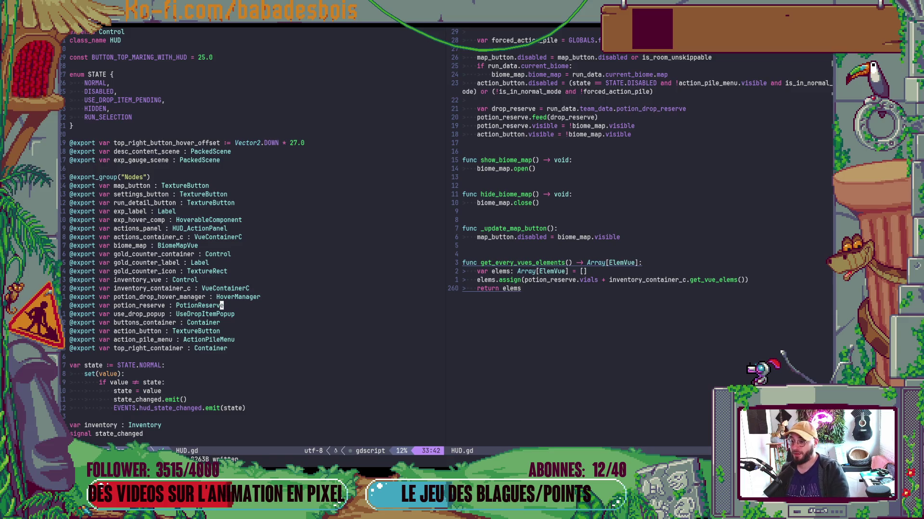
scroll(625, 192, down, 3)
Open TargetManager.gd via Telescope Find Files.
click(229, 254)
key(space)
key(f)
key(f)
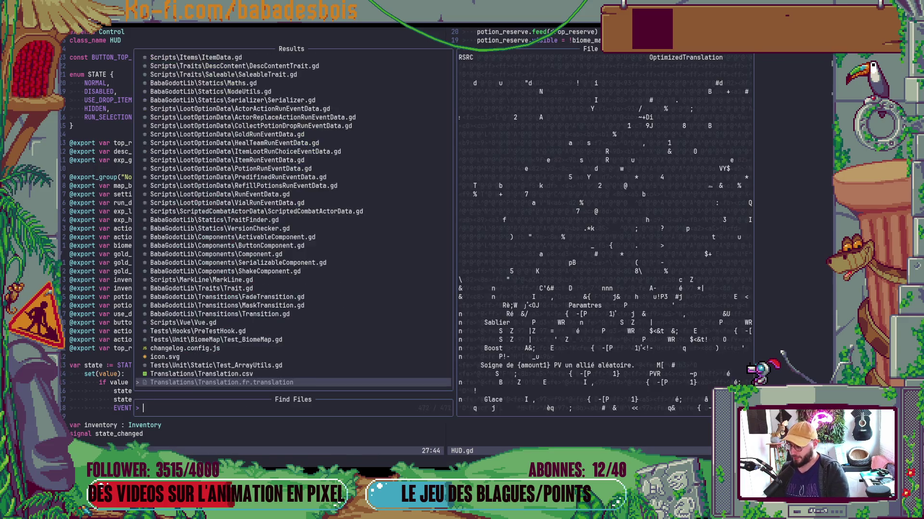
text(Targhe)
text(et)
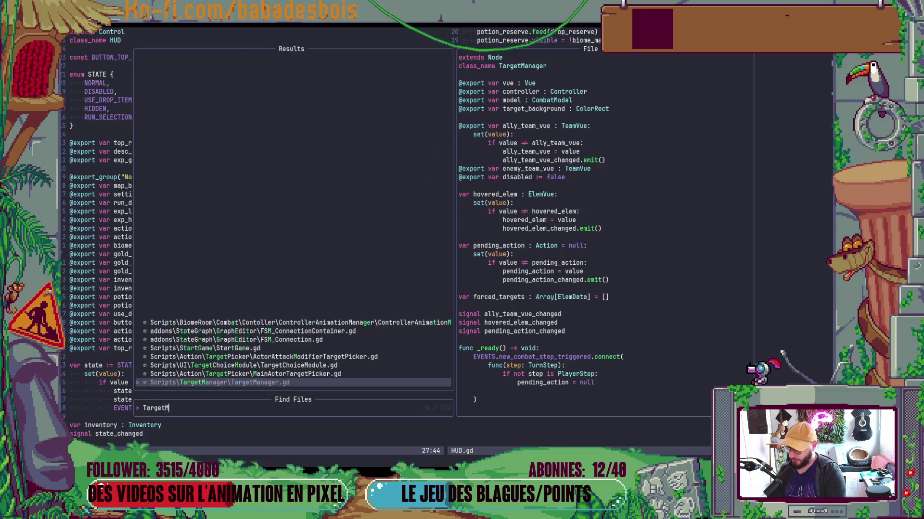
key(Return)
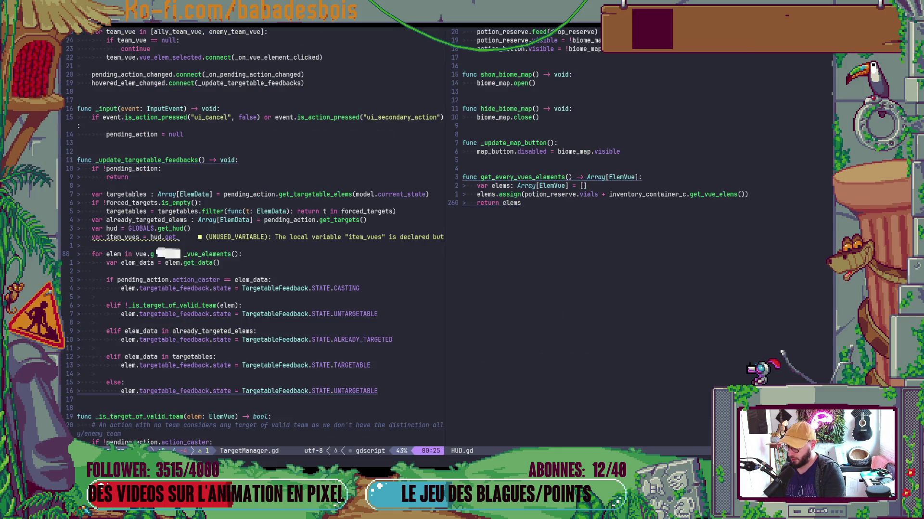
Set the vues variable to hud.get_every_vues_elements() and rename it hud_vues.
text(ever)
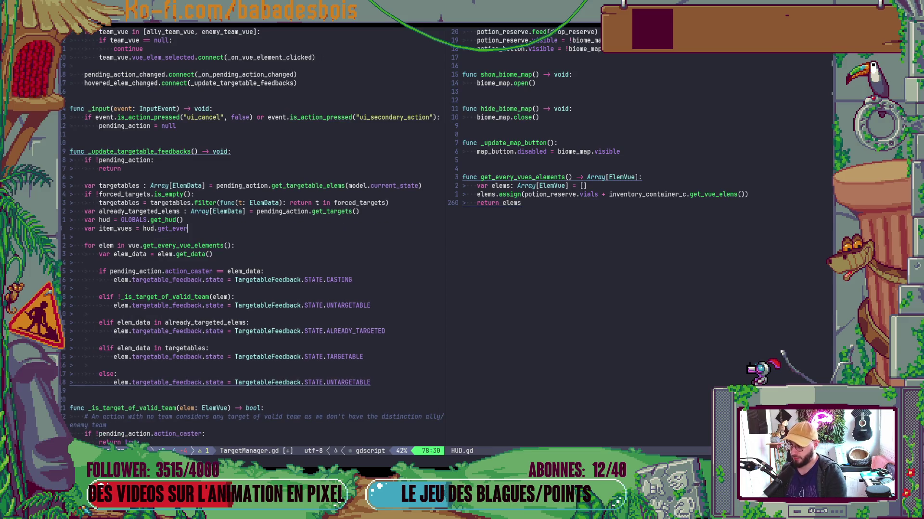
key(Escape)
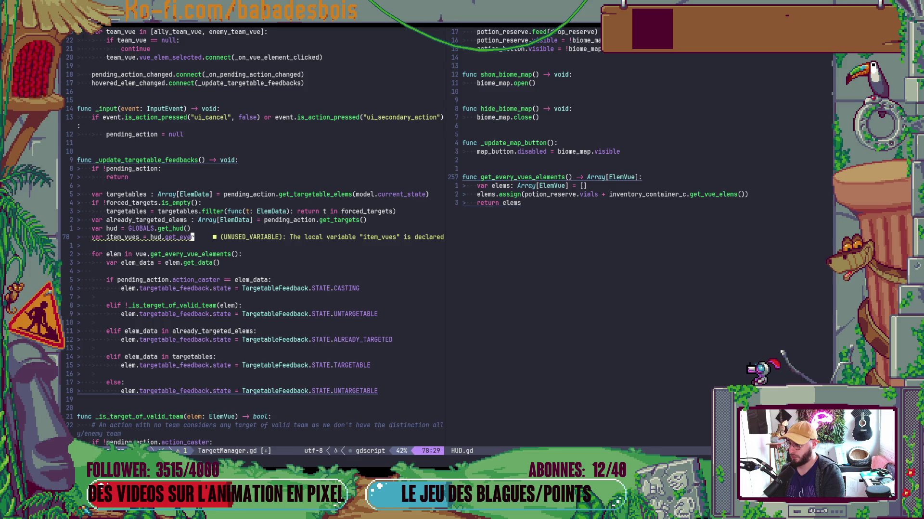
text(cwget_every_vues_elemen )
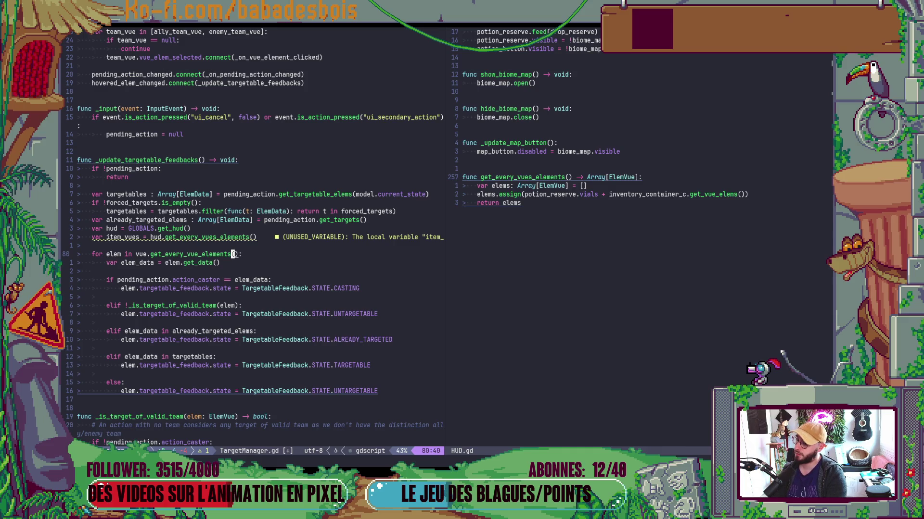
text(la)
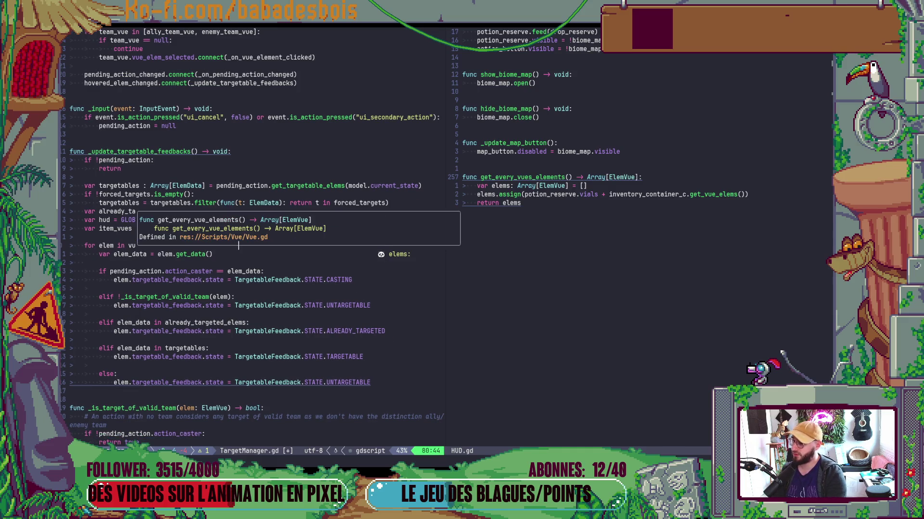
text( + item_vues):)
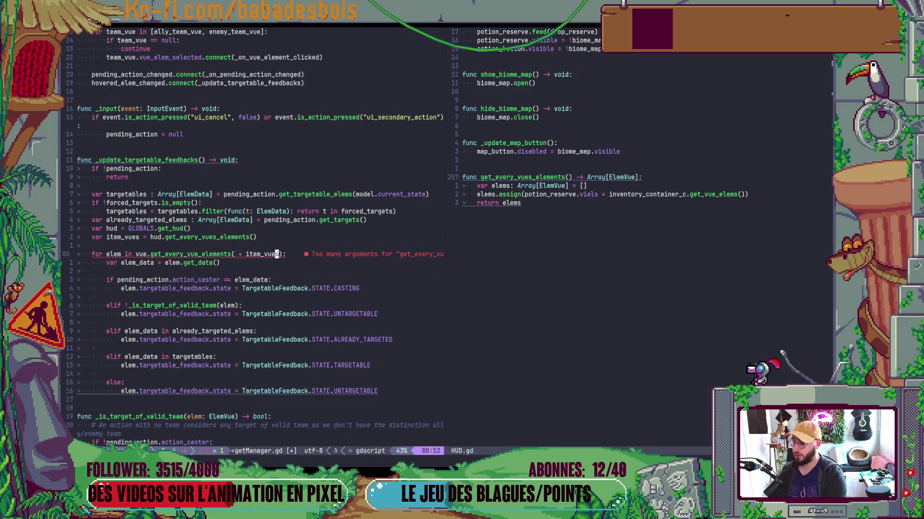
key(Escape)
text(u)
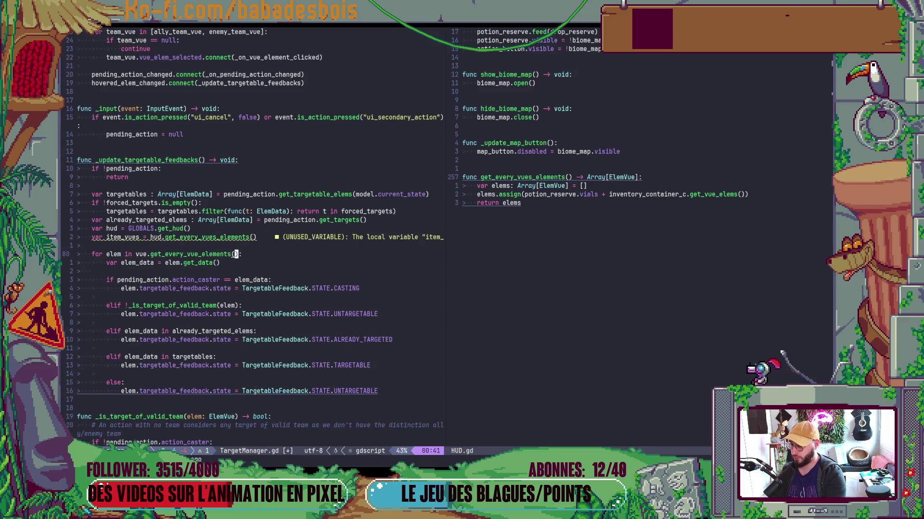
text(a +tem_vues)
key(Escape)
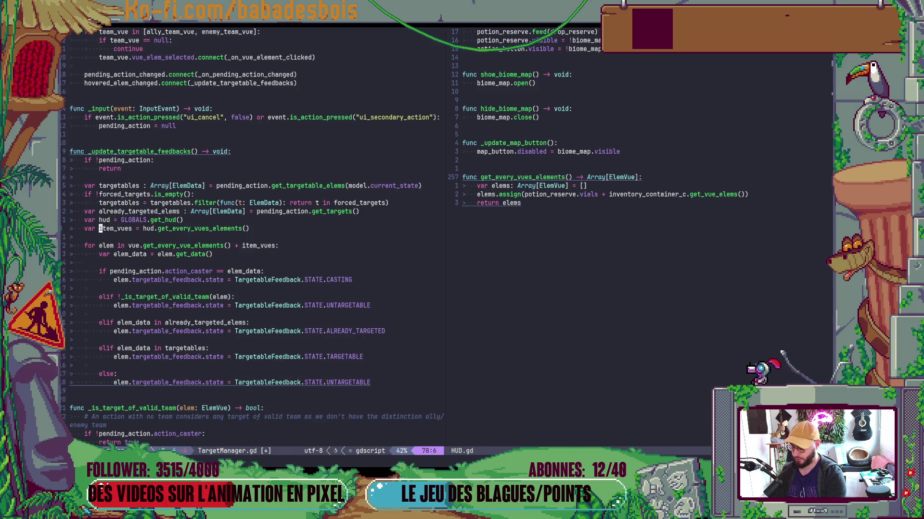
text(hud_)
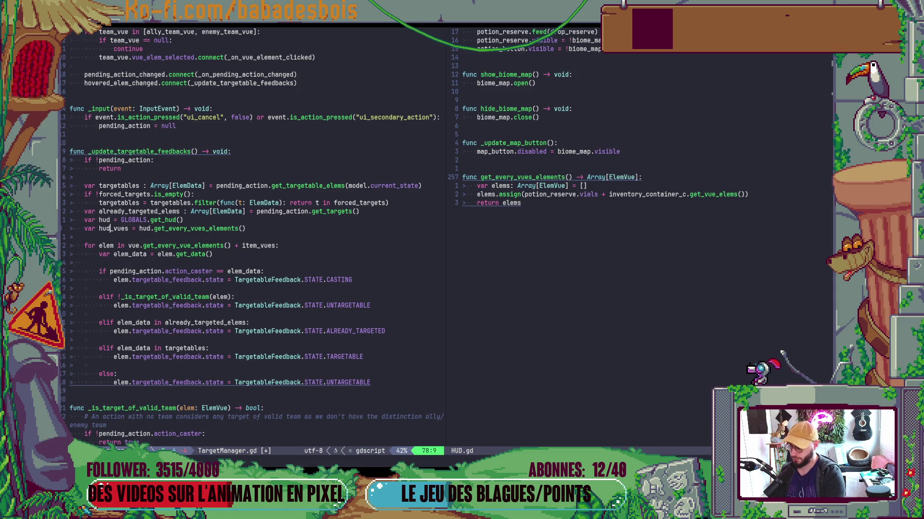
key(Escape)
Loop over vue elements + hud_vues, with an 'if hud else []' fallback.
key(j)
key(j)
text(hud_vues)
key(Escape)
key(k)
key(k)
text(if h)
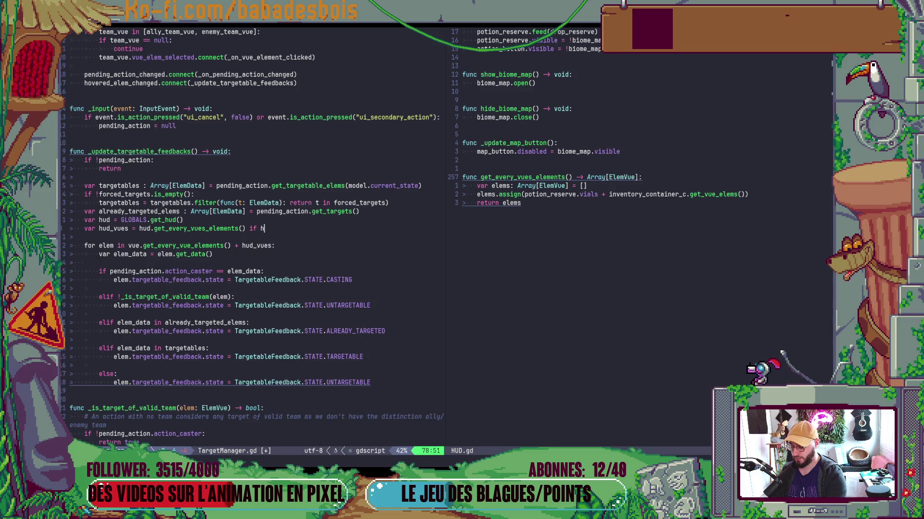
text(ud else [])
key(Escape)
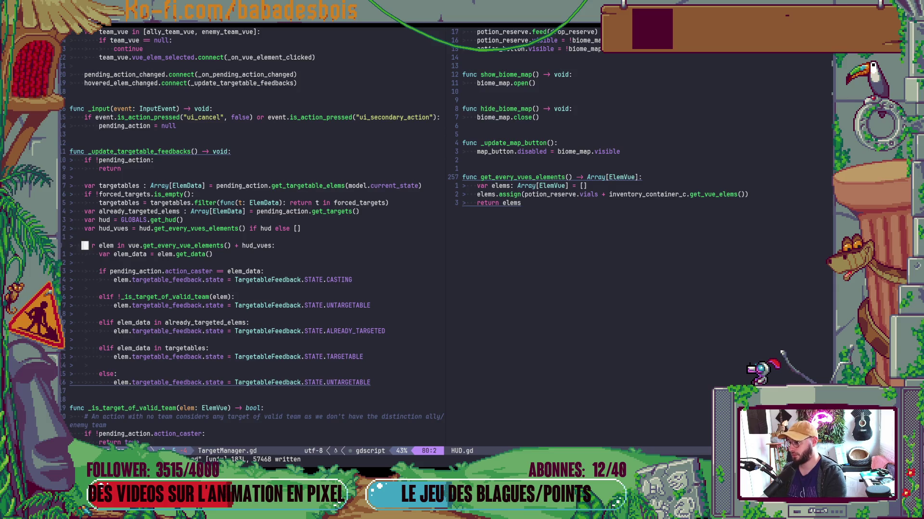
Type the loop variable elem as ElemVue and save TargetManager.gd.
text(: ElemVue)
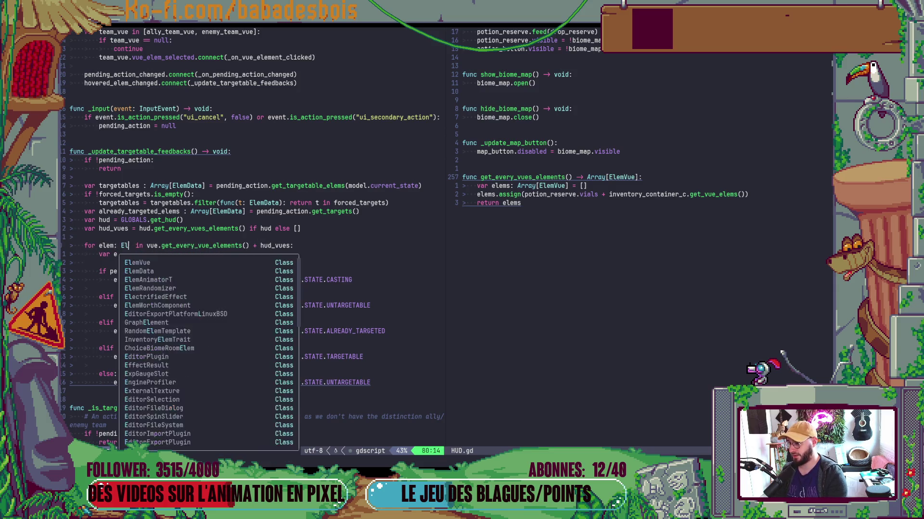
key(Escape)
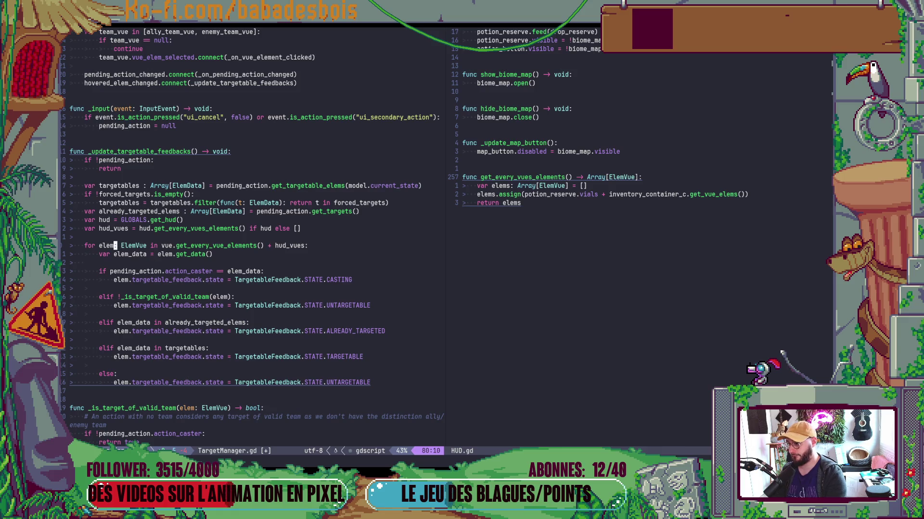
key(ctrl+s)
key(alt+Tab)
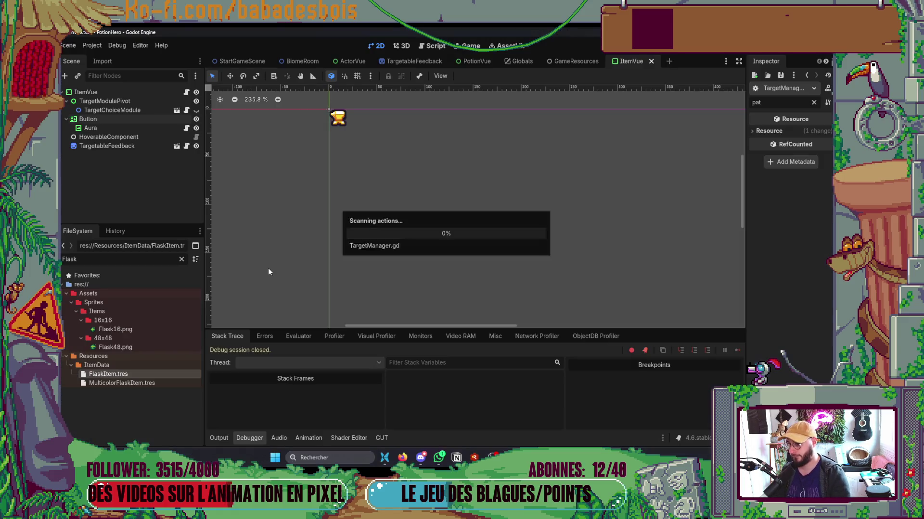
Launch the game with F5, confirm Chevalier Grizlours and adventure I.
key(F5)
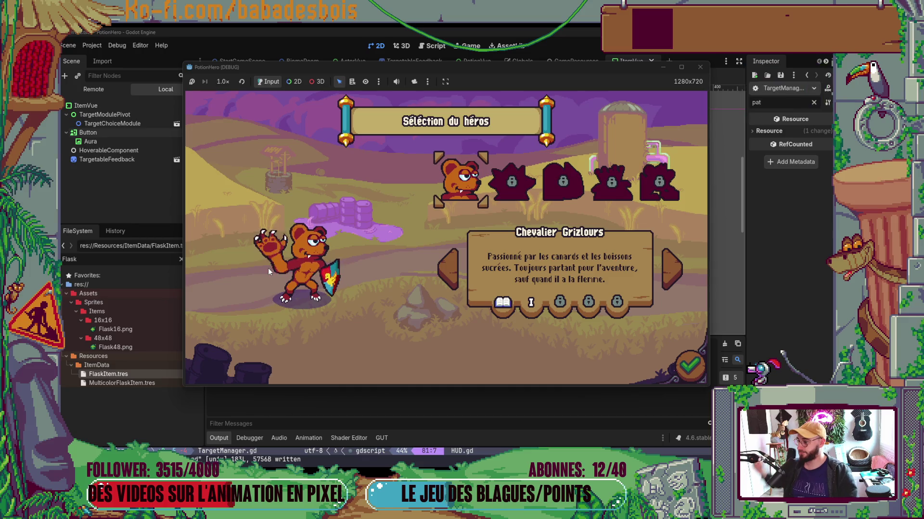
click(688, 366)
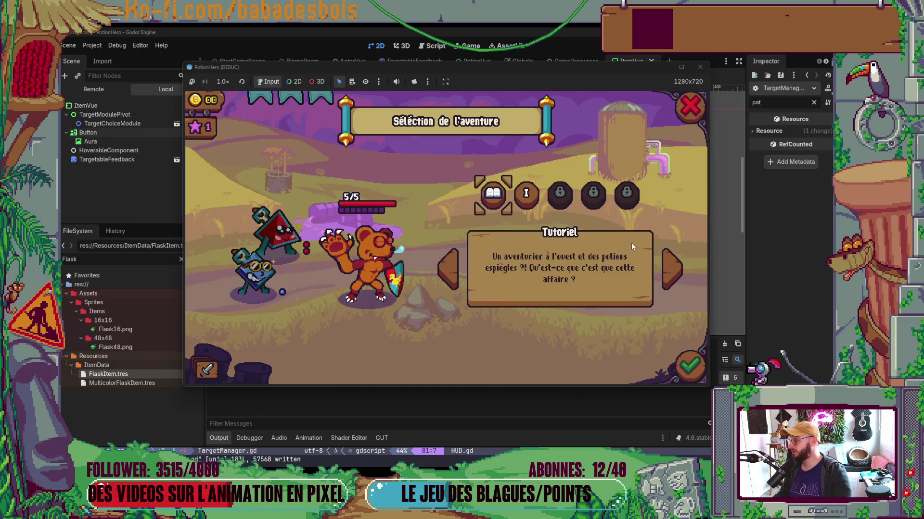
mouse_move(337, 465)
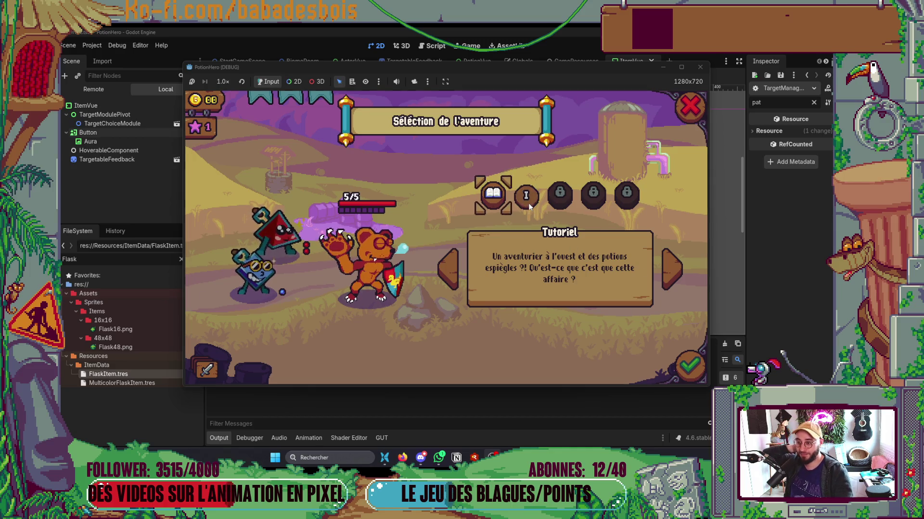
click(671, 269)
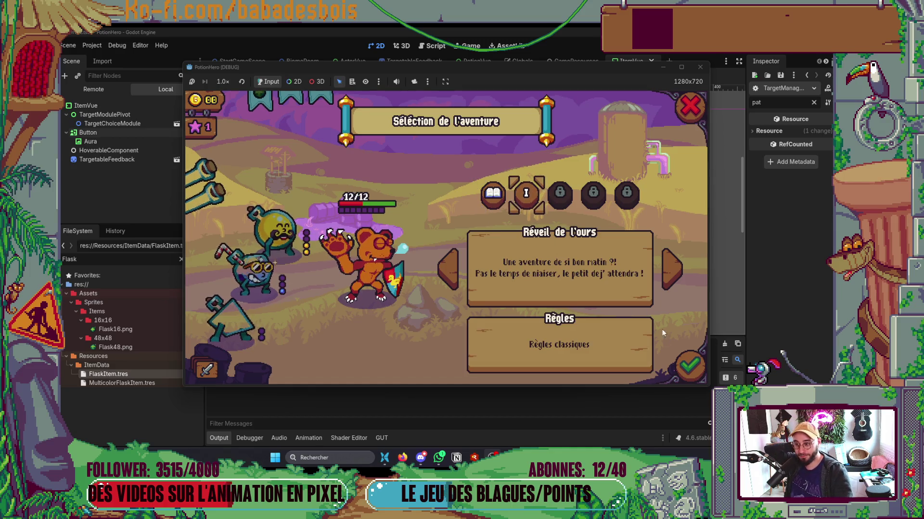
click(698, 369)
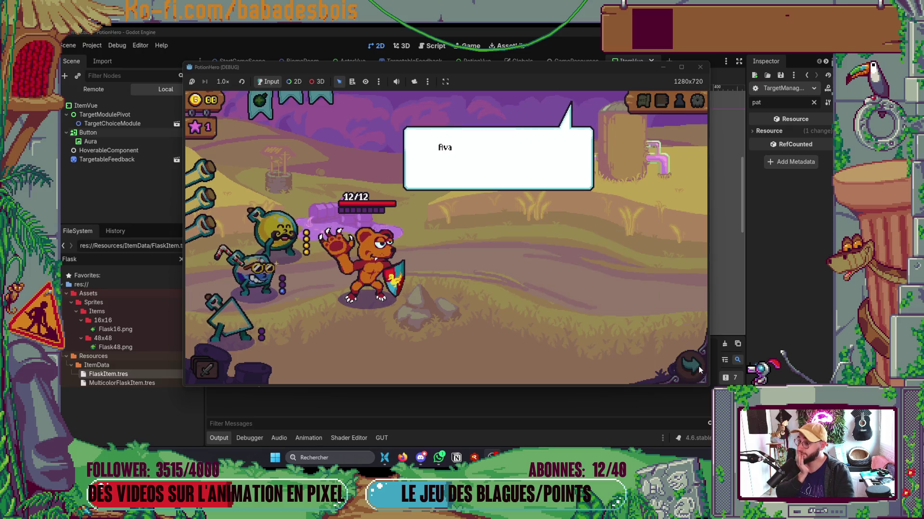
Click through the tutorial dialogue and enter the farm map's Combat node.
click(539, 295)
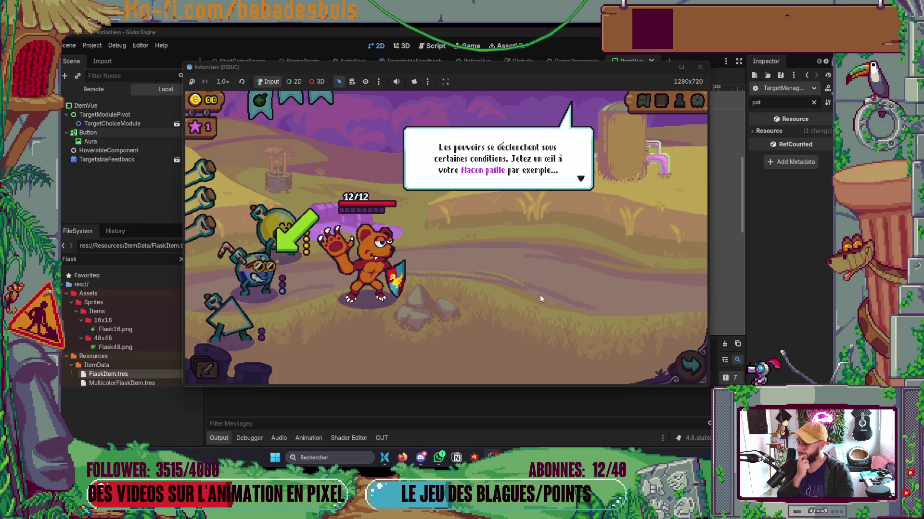
click(540, 295)
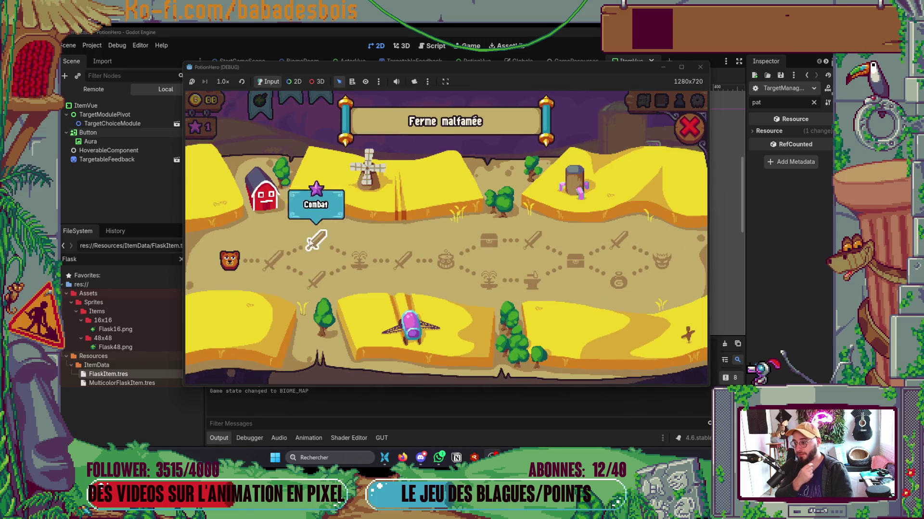
click(279, 260)
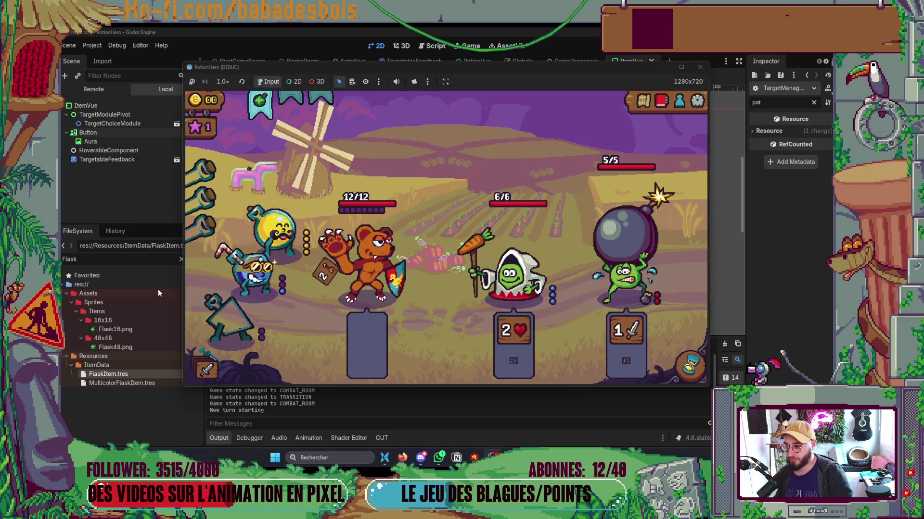
Use the HUD flask to trigger the Nil 'state' break at TargetManager.gd:96.
mouse_move(227, 283)
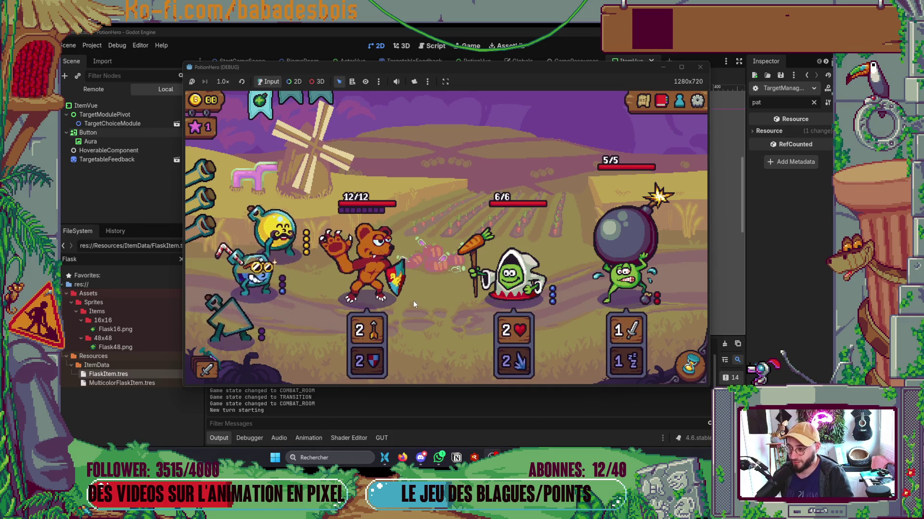
mouse_move(380, 289)
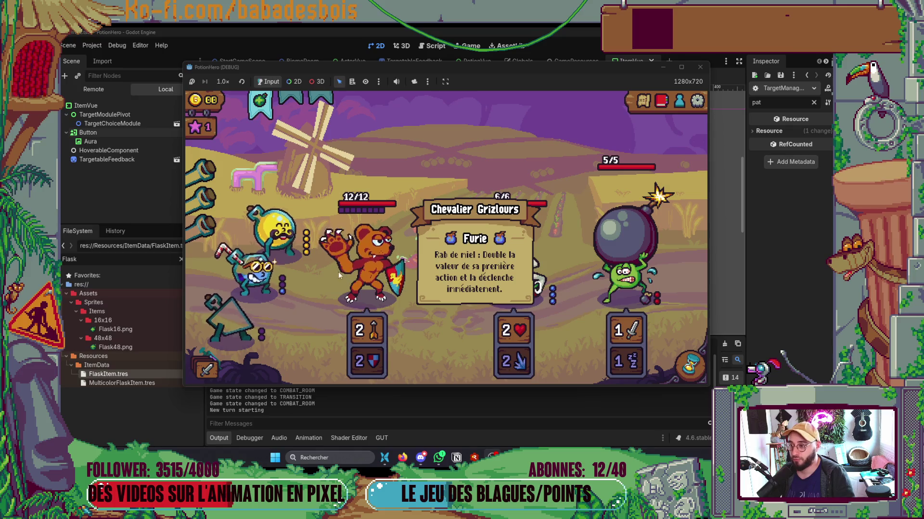
click(261, 102)
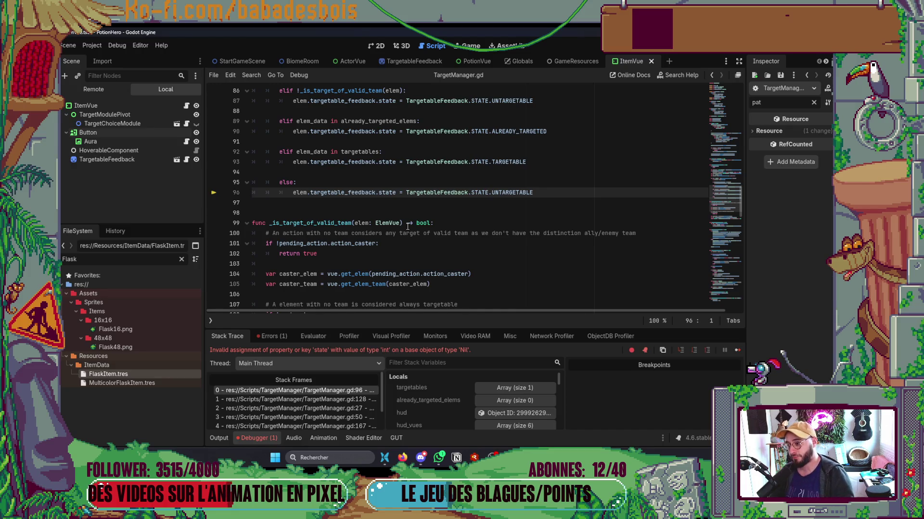
scroll(408, 226, up, 3)
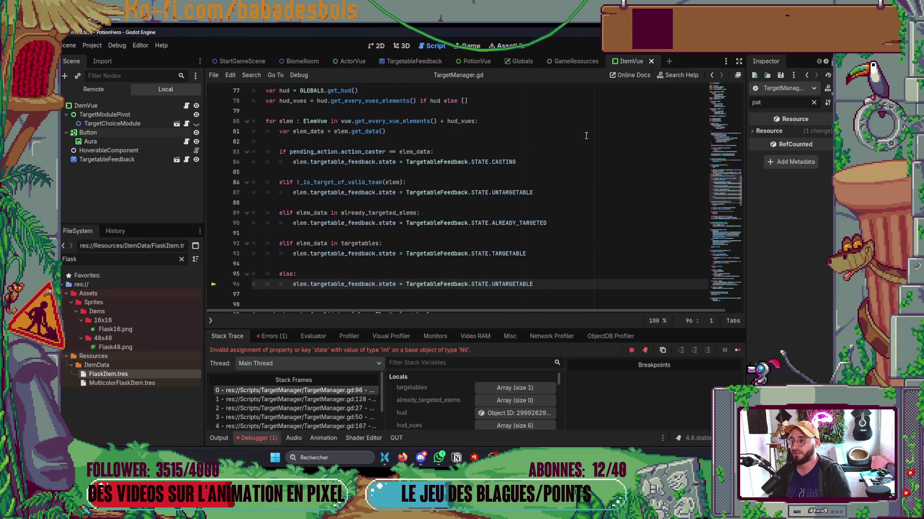
key(alt+Tab)
key(alt+Tab)
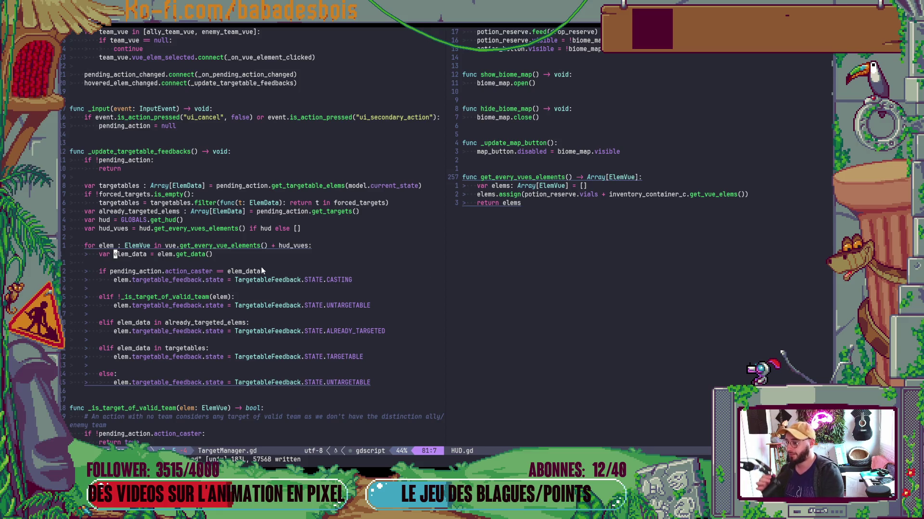
Add 'if elem.targetable_feedback' guard with continue, save, and relaunch with F5.
text(oif elem.tar)
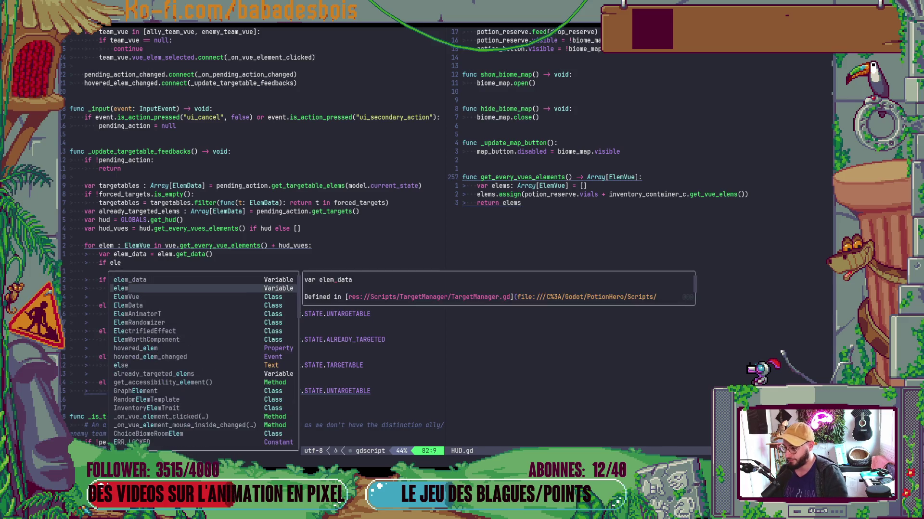
key(Return)
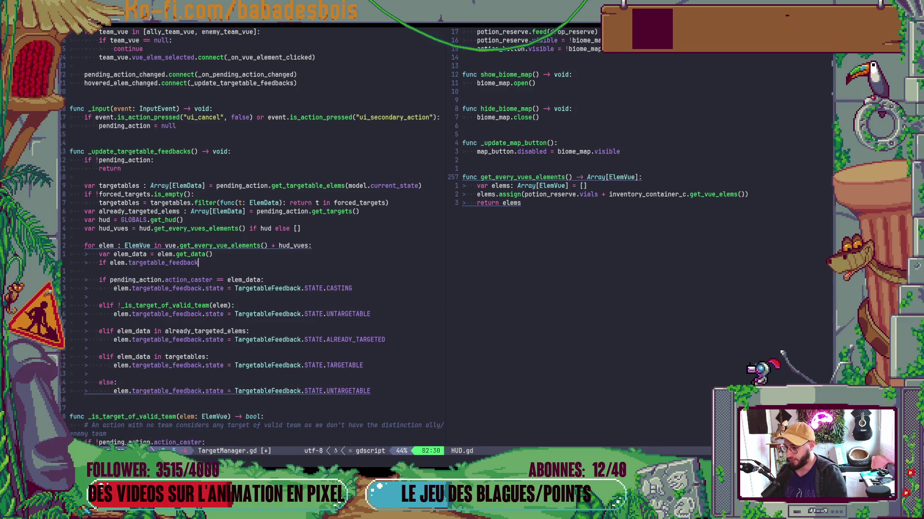
key(Escape)
text(!)
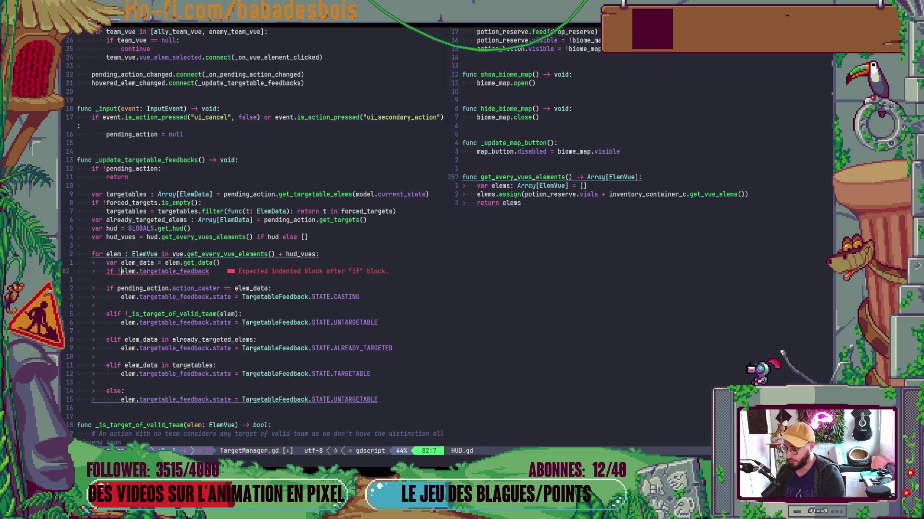
text(:)
key(Return)
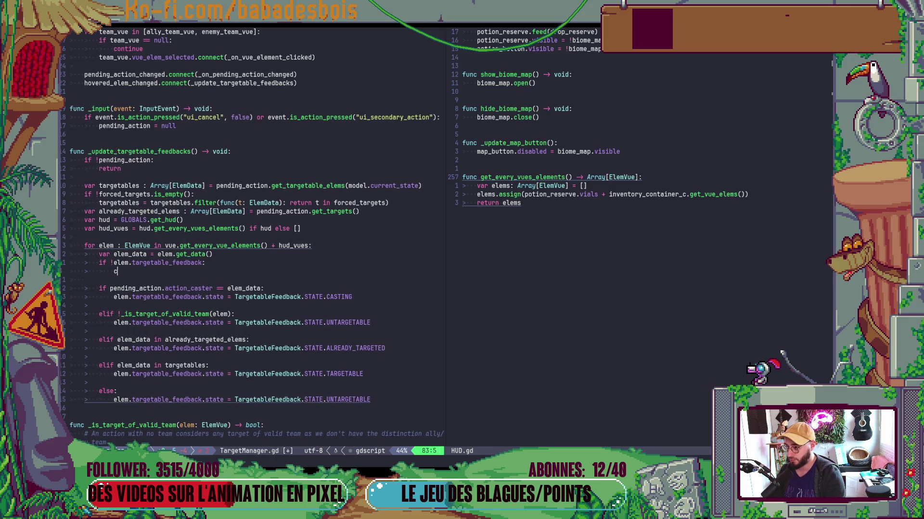
text(co)
key(Down)
key(Down)
key(Return)
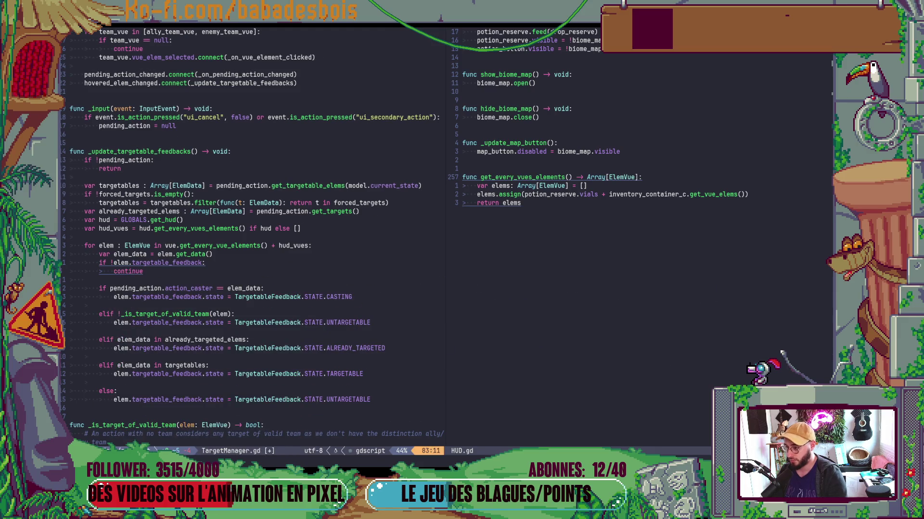
key(alt+Tab)
key(F5)
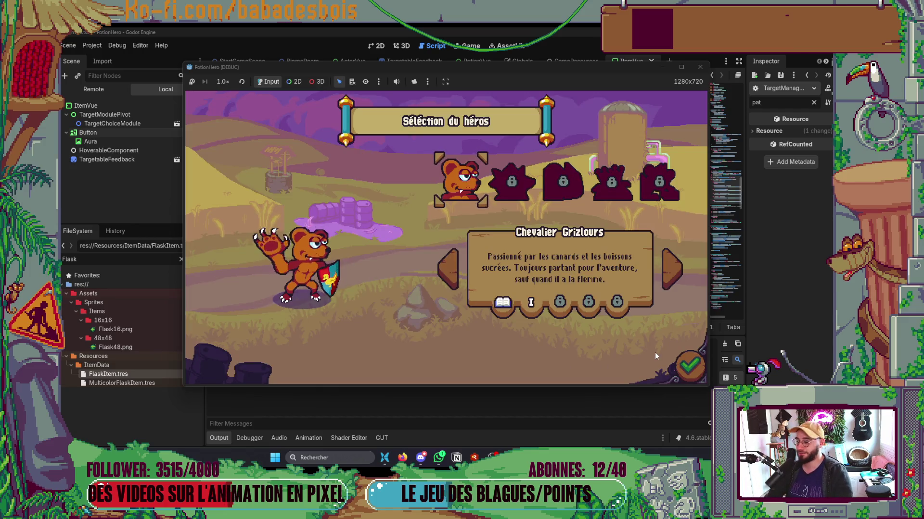
Pick the bear hero and Réveil de l'ours, skip the tutorial, reach Ferme malfamée.
click(675, 362)
click(672, 268)
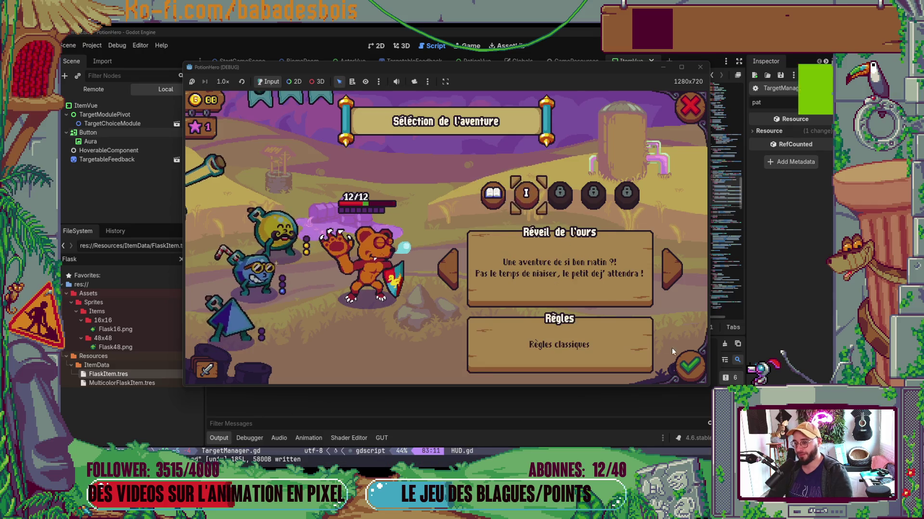
click(683, 360)
click(478, 327)
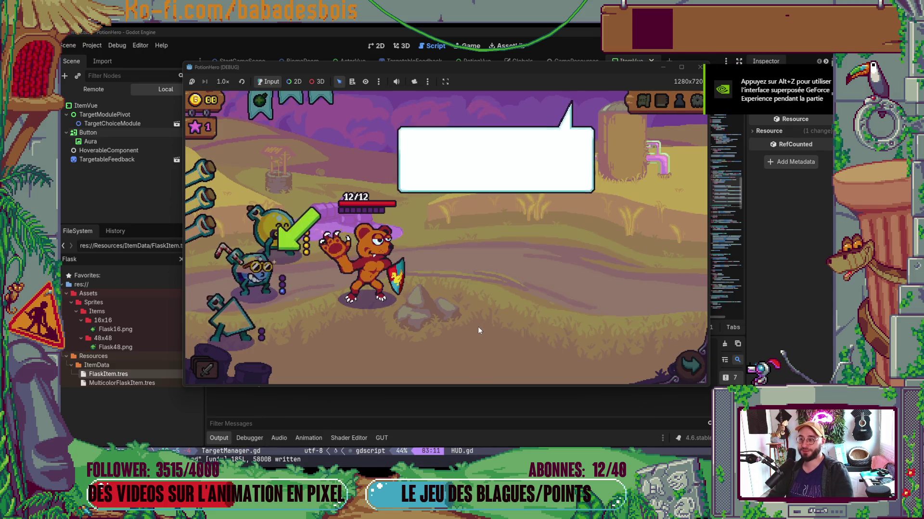
click(478, 330)
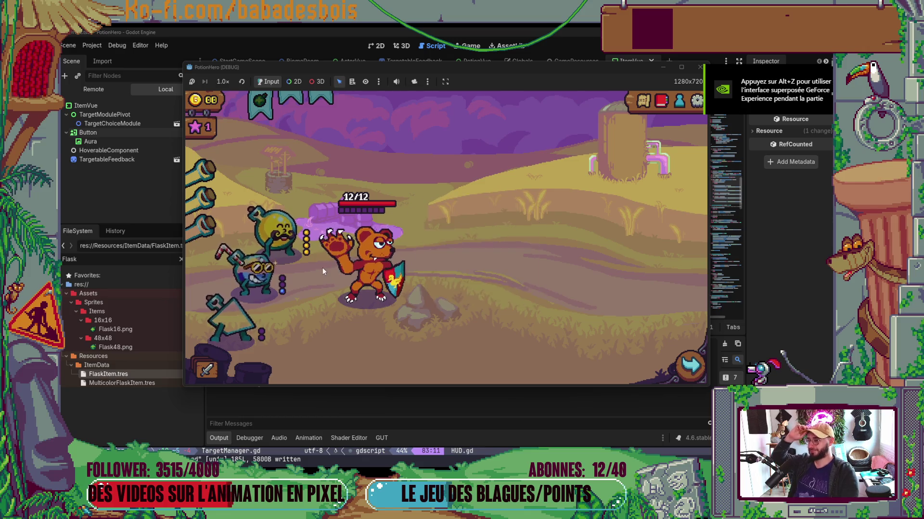
click(685, 364)
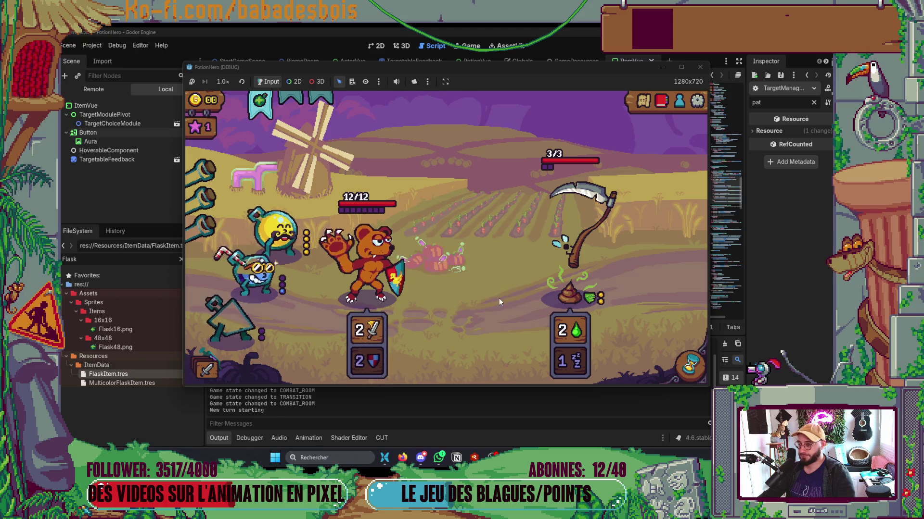
Use, cancel, and reuse the HUD flask to confirm targeting no longer crashes.
click(260, 102)
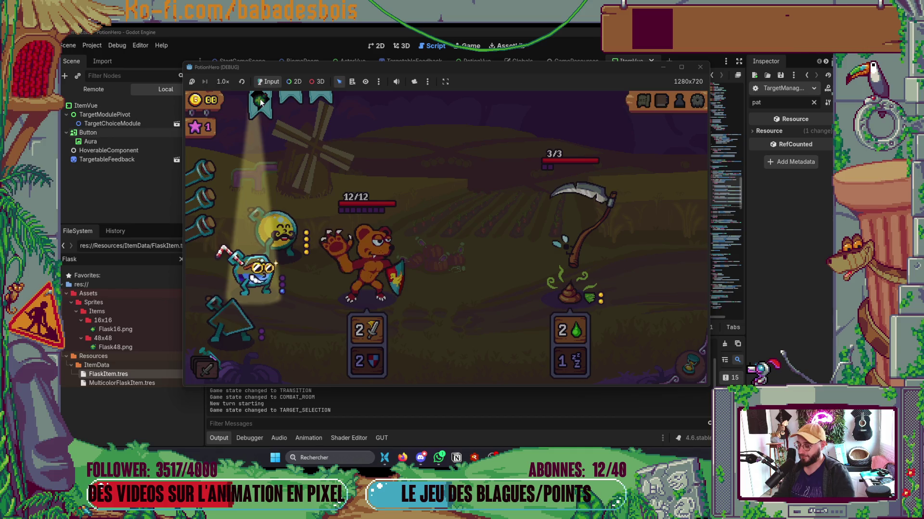
click(266, 106)
click(270, 107)
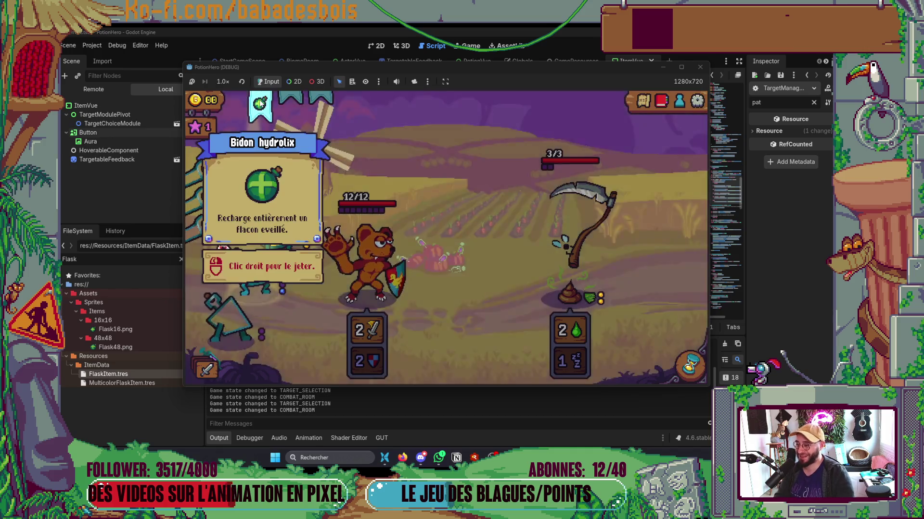
key(alt+Tab)
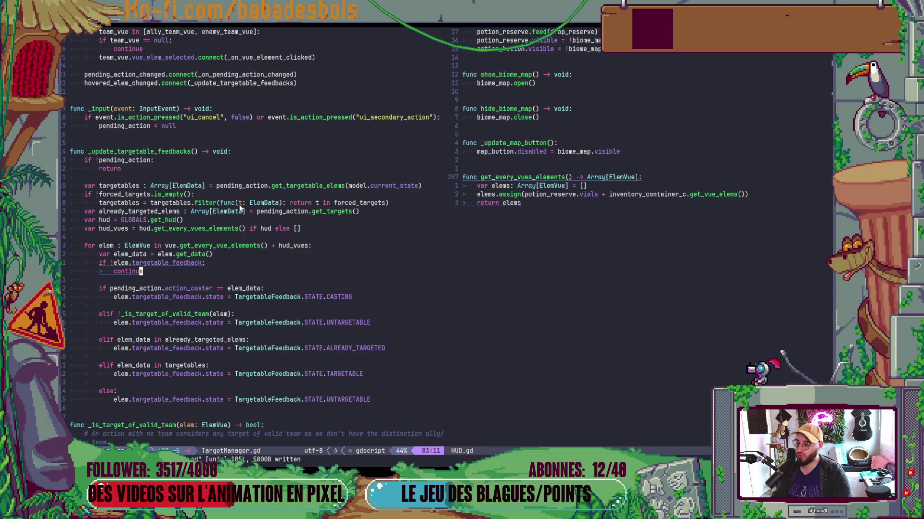
Insert a print("Casting") debug line, fixing the stray 2 into a closing quote.
click(140, 253)
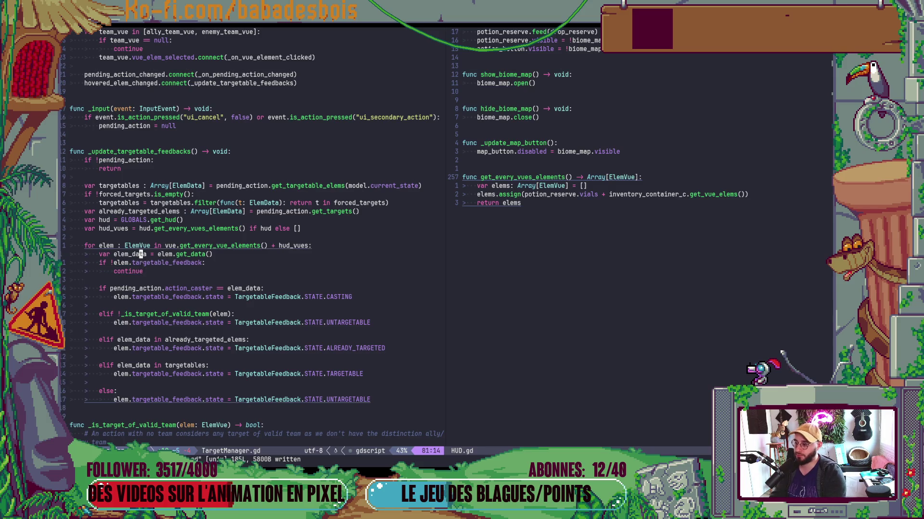
text(O)
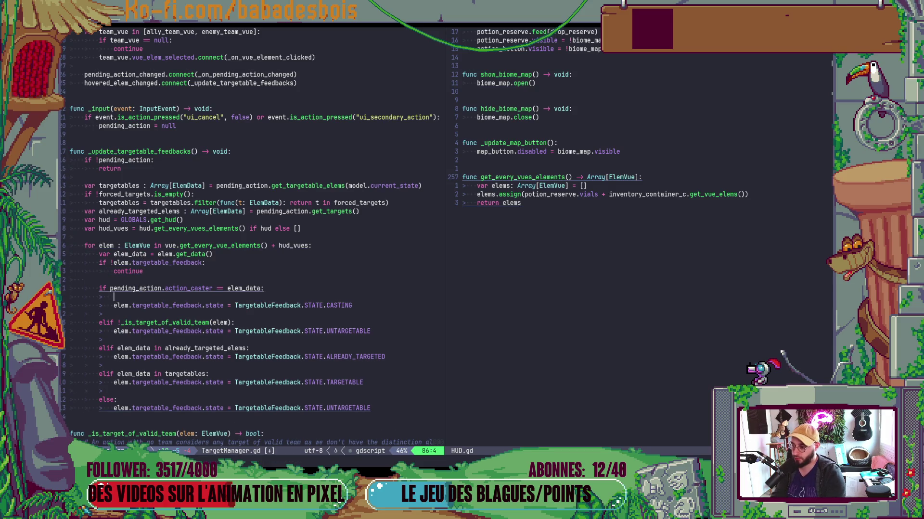
text(print()
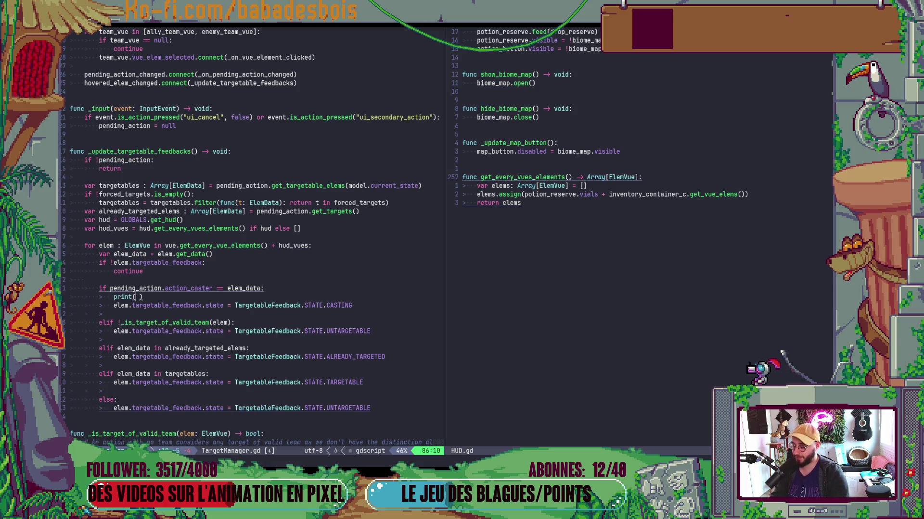
text("Cast)
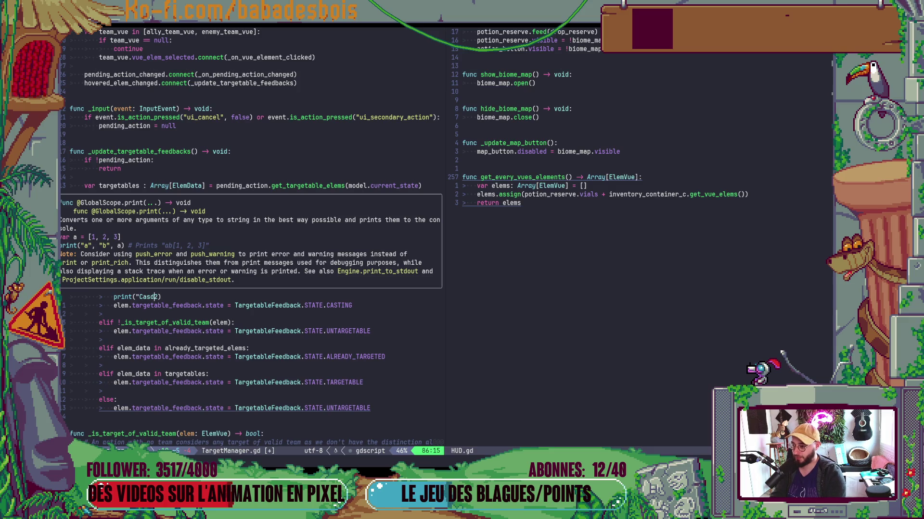
text(ng)
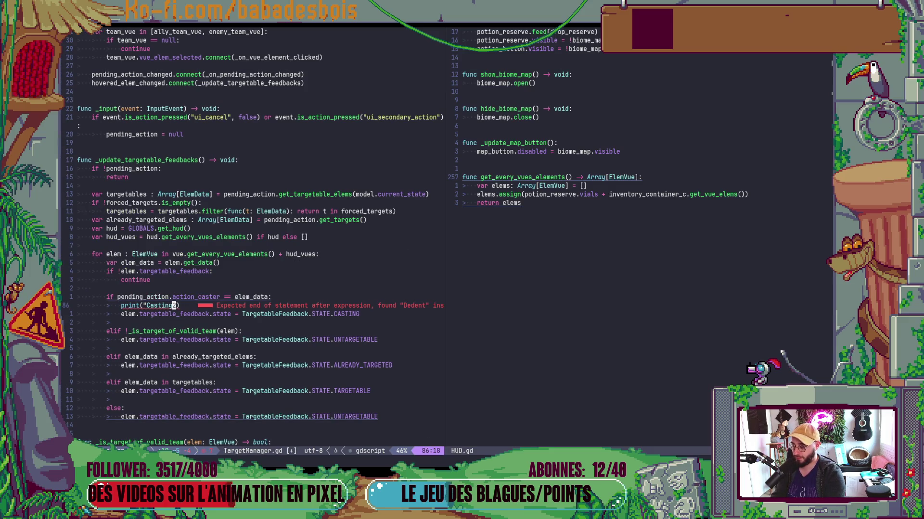
key(BackSpace)
text(")
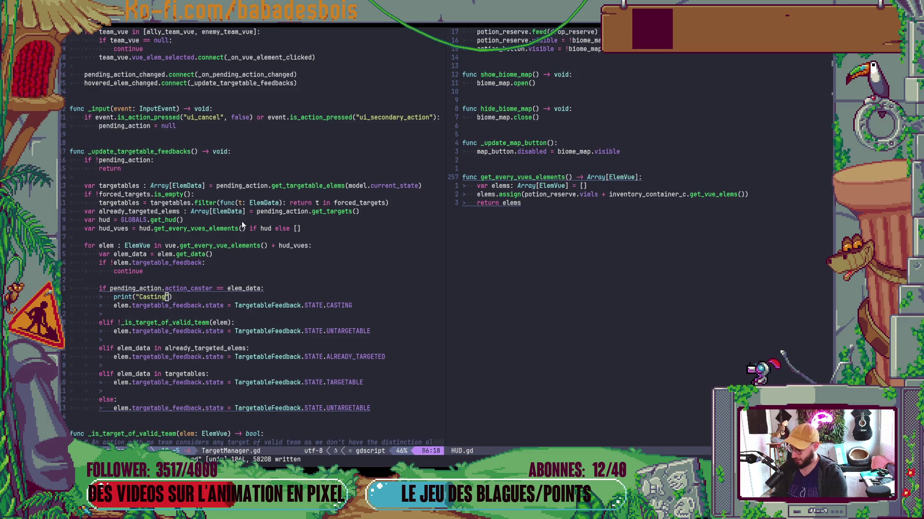
key(alt+Tab)
key(alt+Tab)
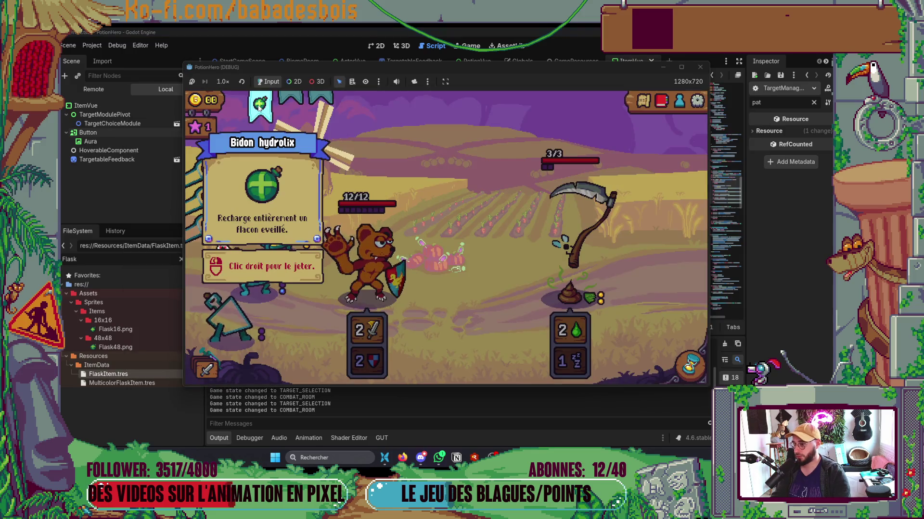
Use the flask item in combat and toggle its target selection twice so 'Casting' is logged.
click(258, 106)
click(251, 229)
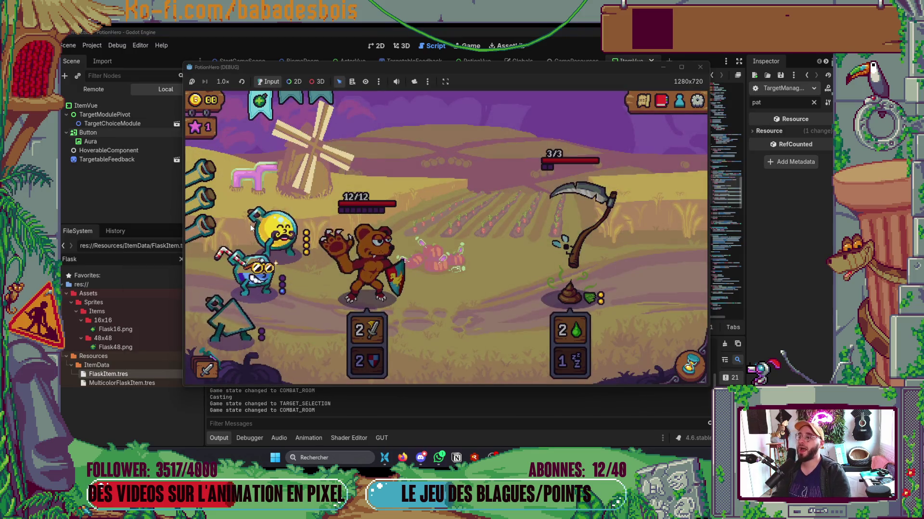
click(258, 109)
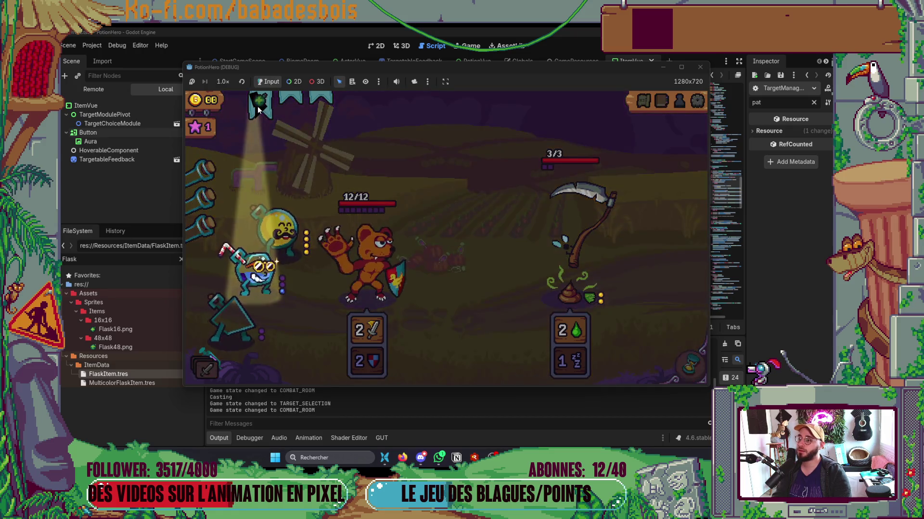
click(259, 109)
click(258, 109)
click(258, 108)
Stop the PotionHero debug run and return to the code editor.
mouse_move(573, 246)
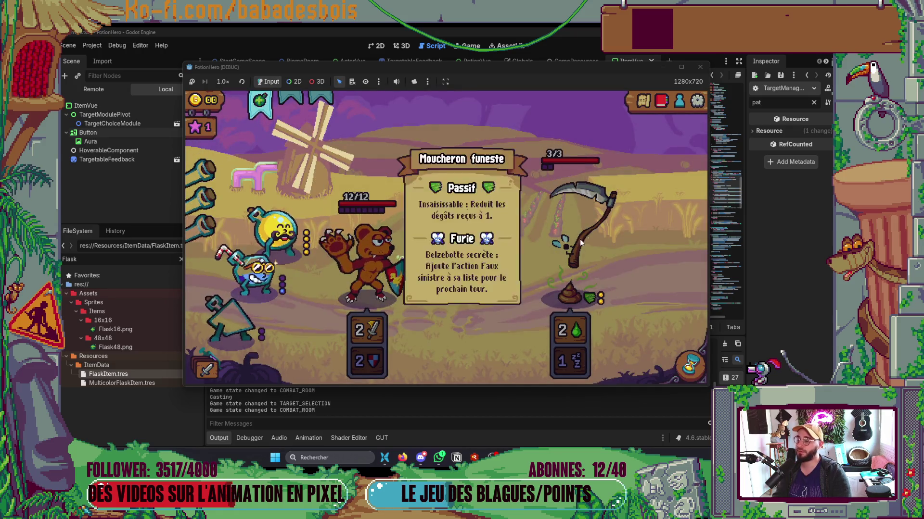
click(701, 68)
key(alt+Tab)
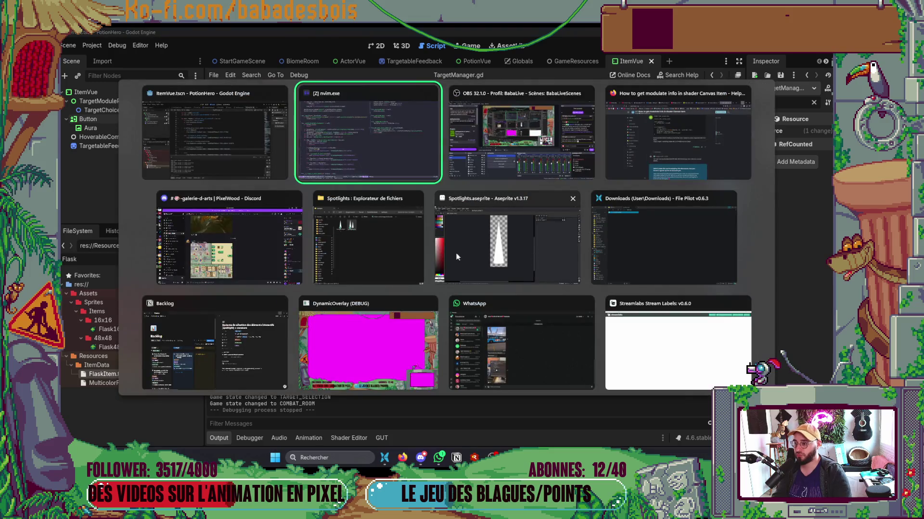
Delete the print("Casting") line, then open ItemVue.gd via Find Files and jump to update's return.
key(d)
key(d)
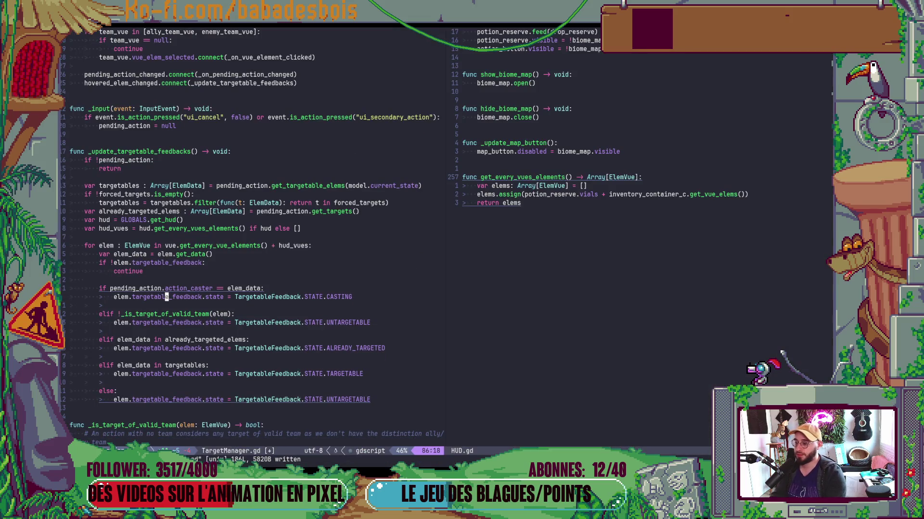
key(space)
key(f)
key(f)
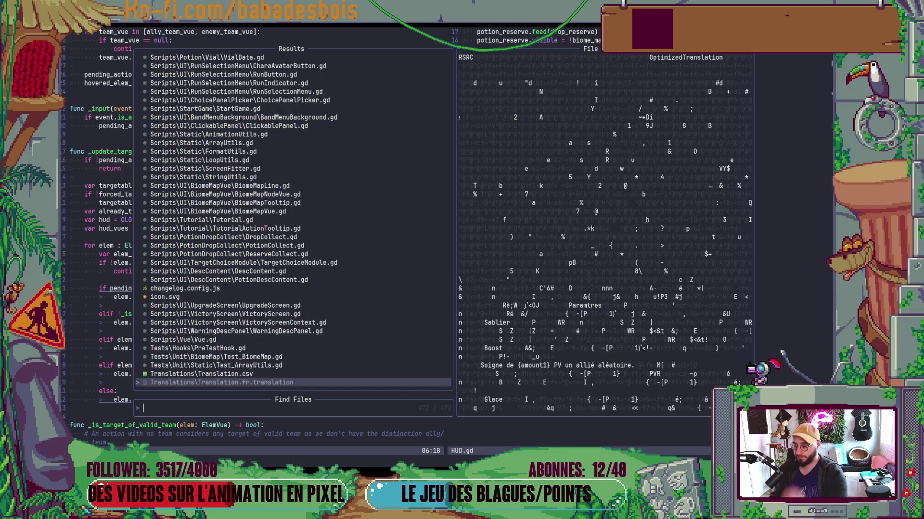
text(It)
text(emVU)
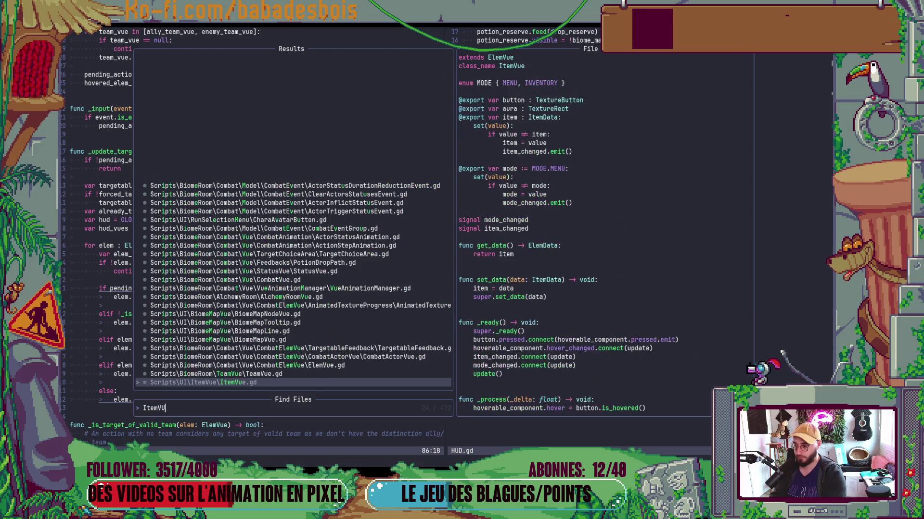
key(Return)
key(ctrl+d)
key(ctrl+d)
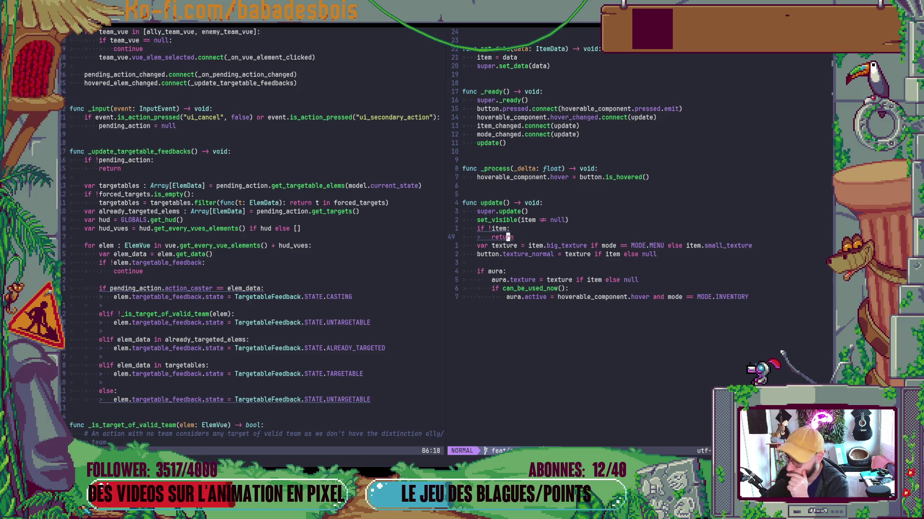
key(alt+Tab)
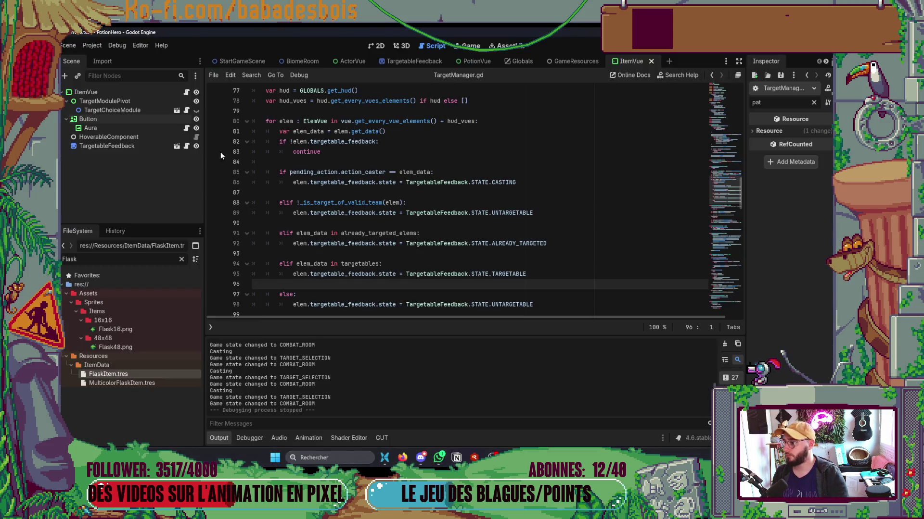
Select the ItemVue root node, clear the Inspector filter, and widen the Inspector panel.
click(127, 91)
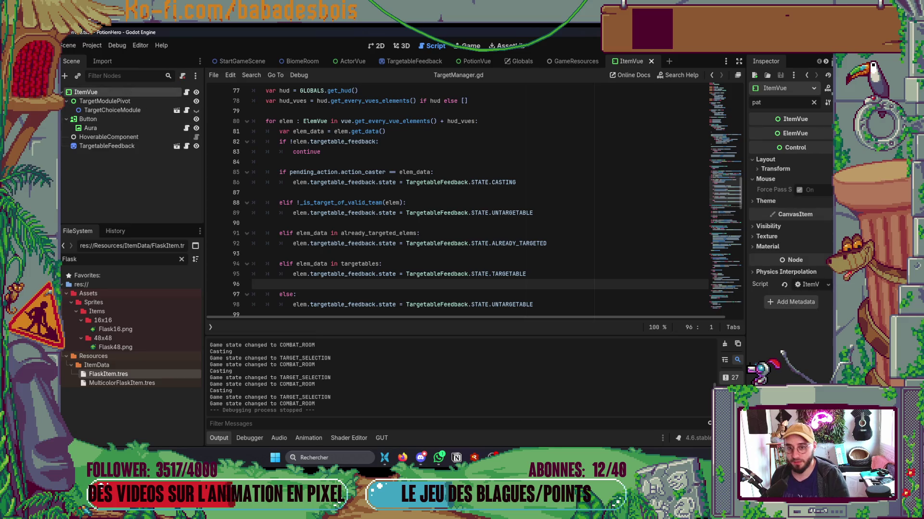
click(813, 102)
scroll(789, 327, down, 10)
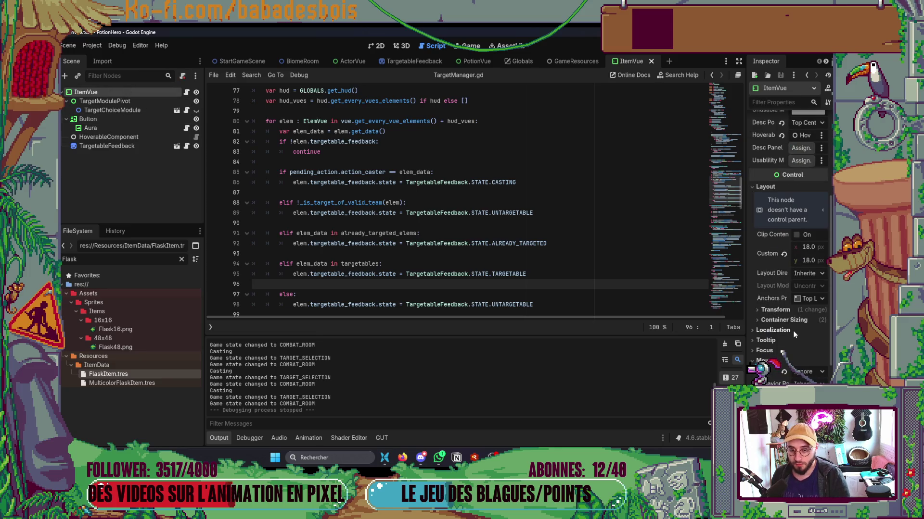
scroll(797, 325, up, 10)
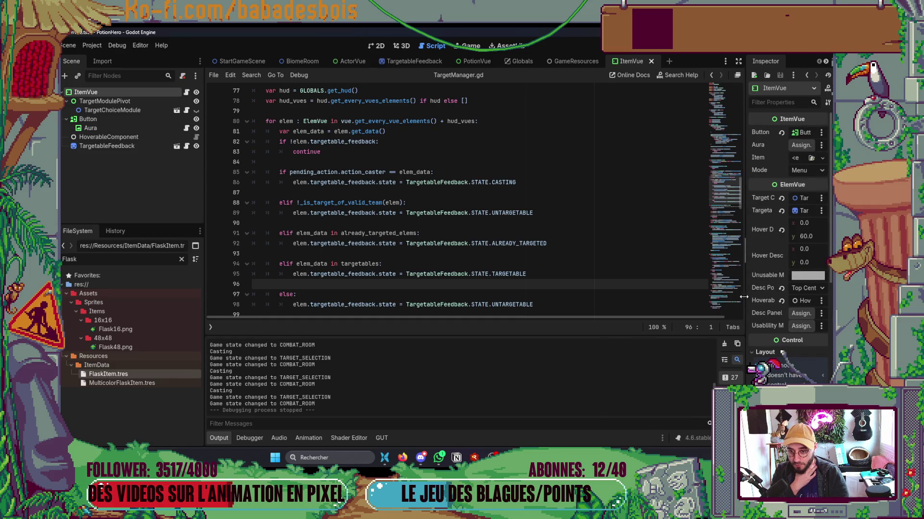
drag(745, 296, 660, 297)
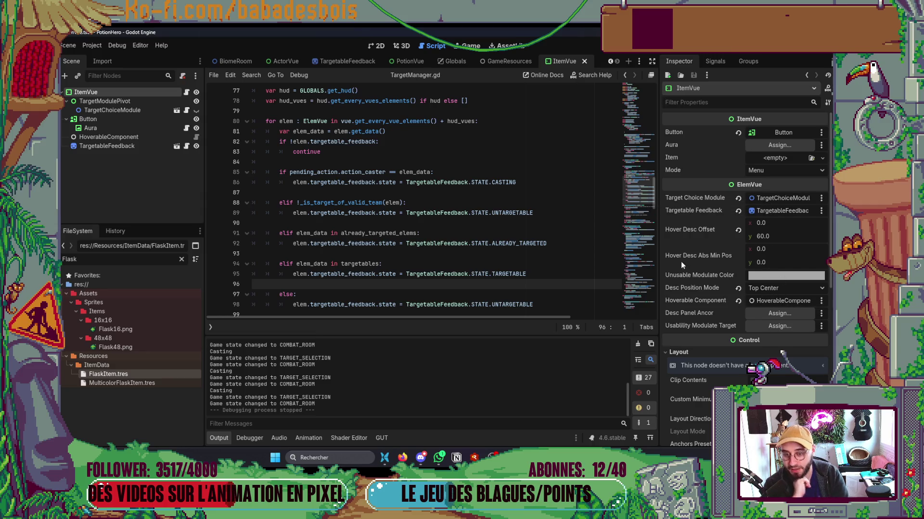
Check the TargetManager.gd code, then collapse the output panel and switch to the 2D view.
key(alt+Tab)
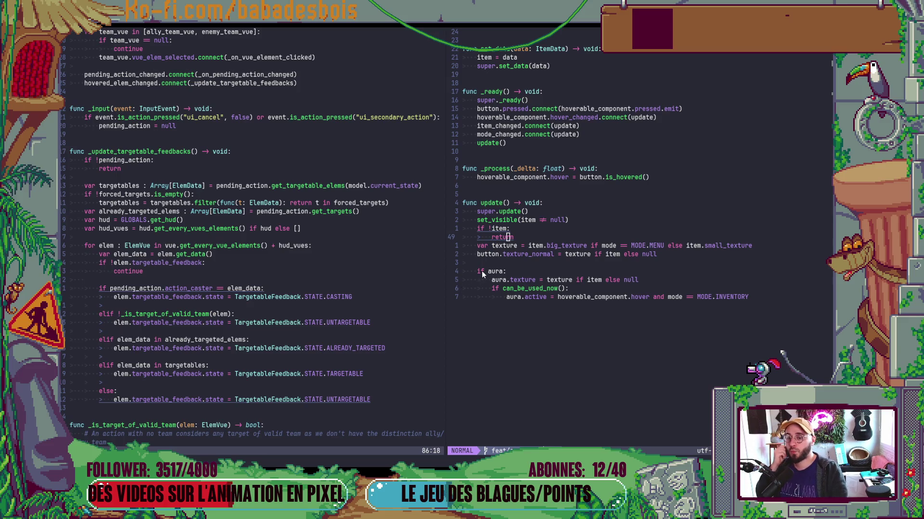
click(375, 297)
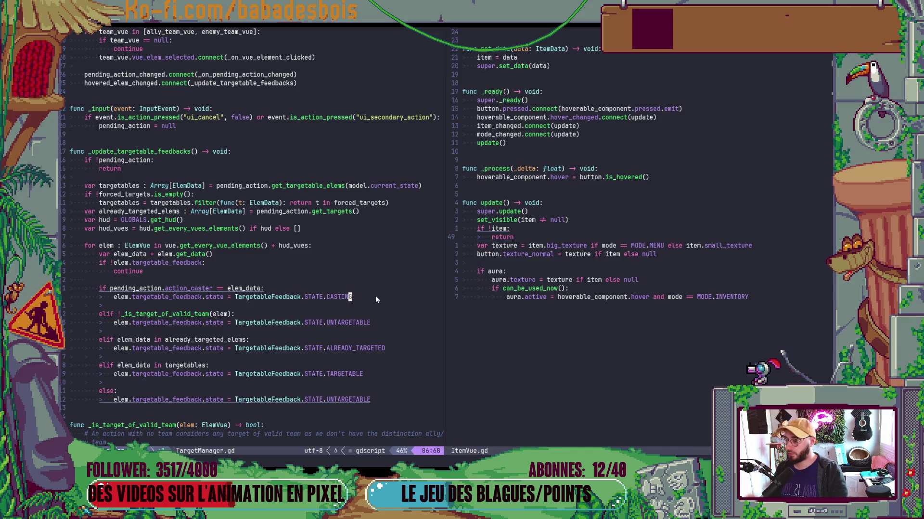
key(alt+Tab)
key(alt+Tab)
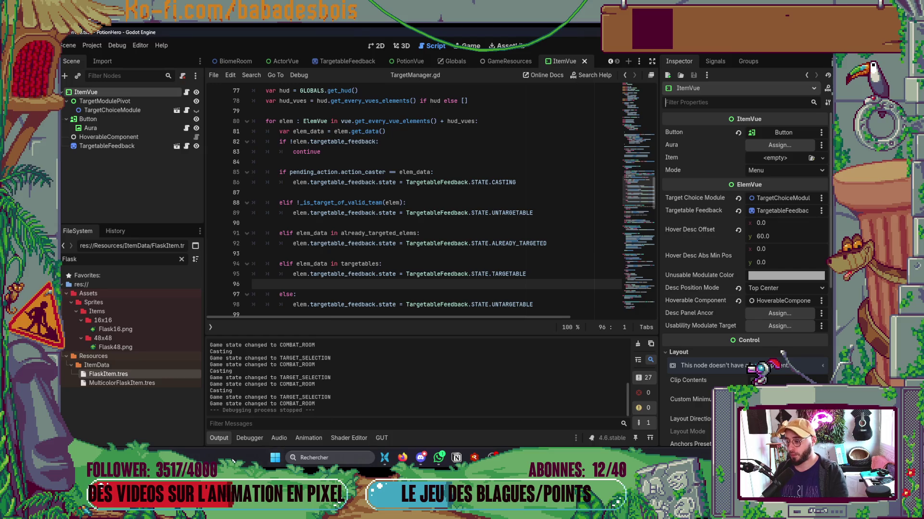
click(222, 439)
click(378, 46)
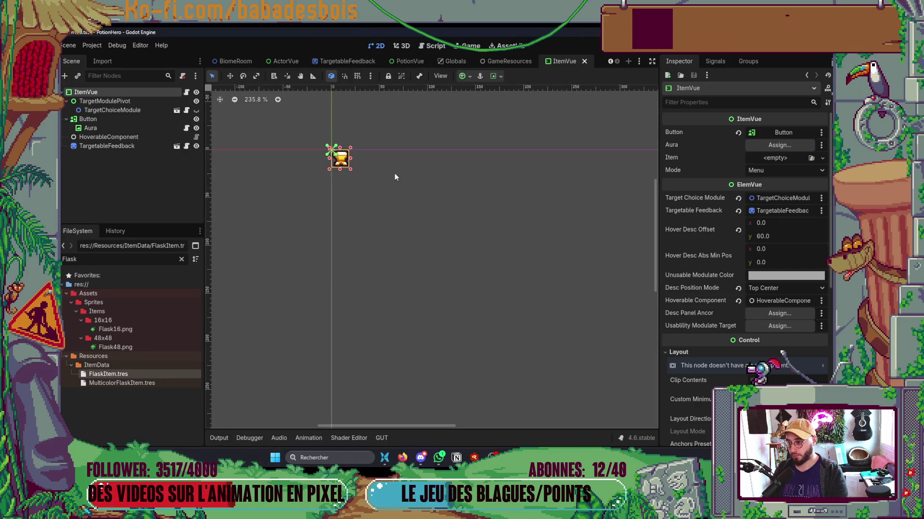
Close the ItemVue, GameResources and Globals scene tabs.
click(584, 62)
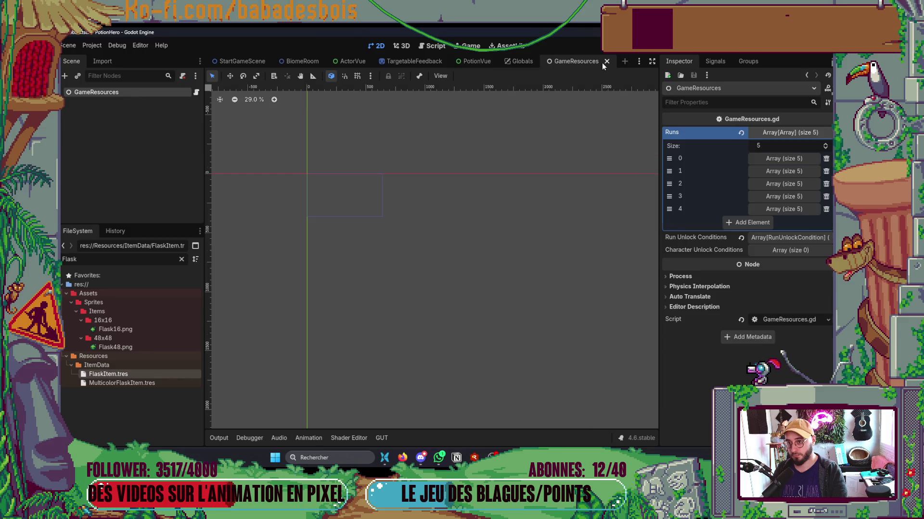
click(605, 62)
click(548, 61)
Launch the game with F5, confirm the hero and adventure, and dismiss the tutorial bubble.
key(F5)
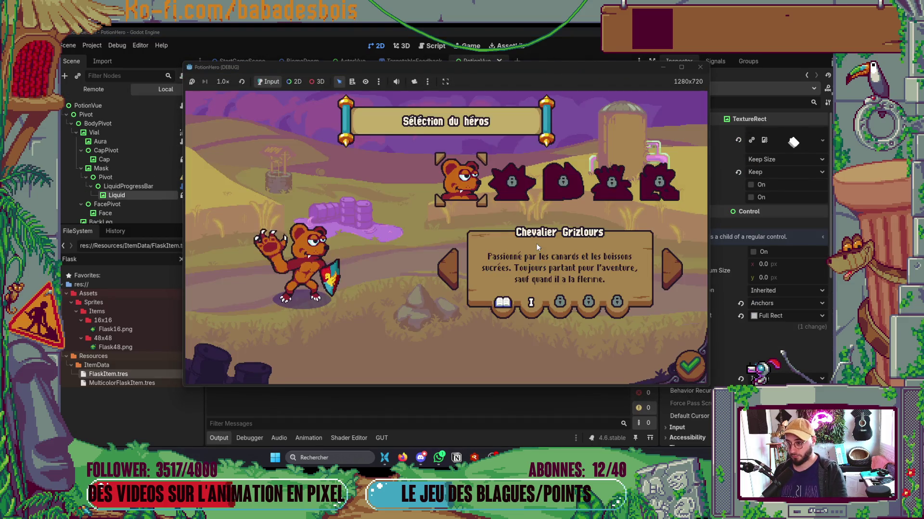
click(676, 368)
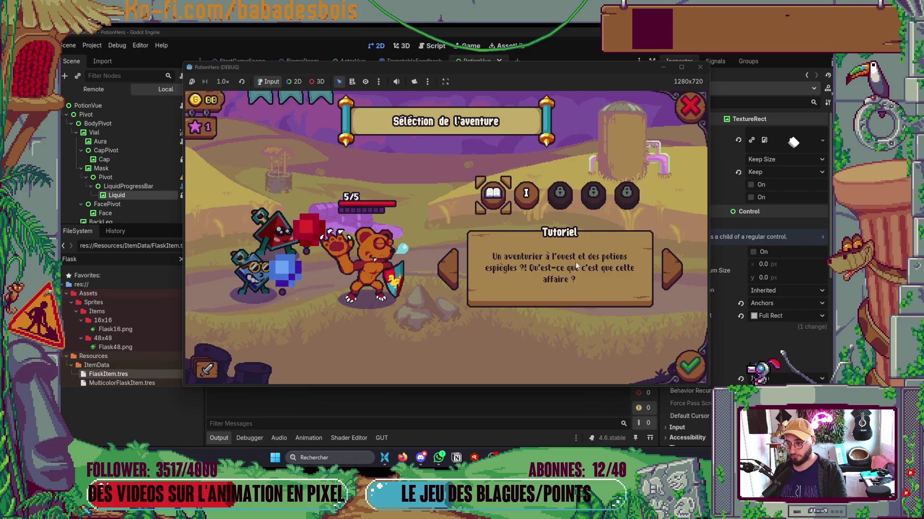
click(689, 366)
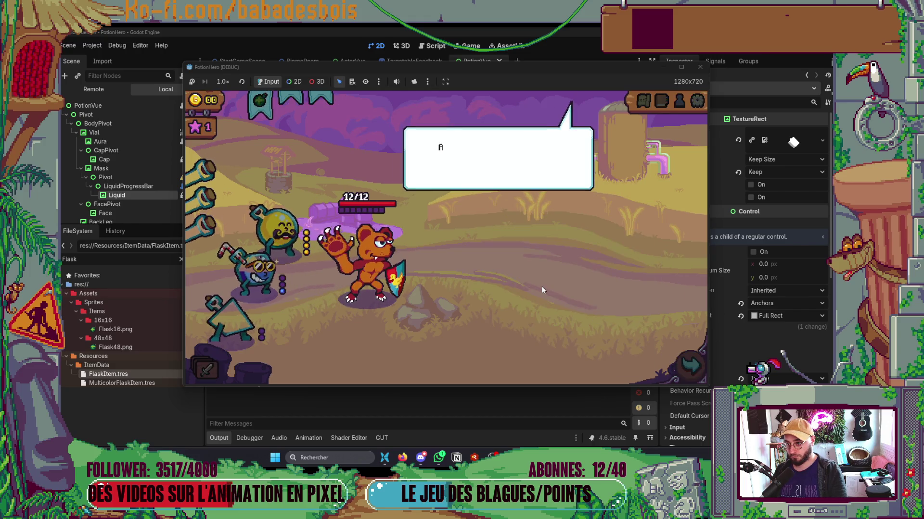
click(538, 288)
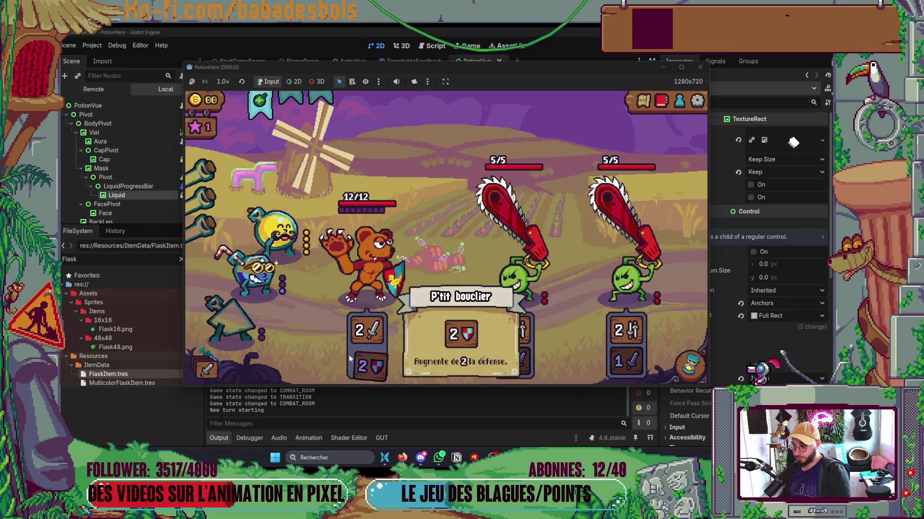
In combat, start, cancel and restart target selection with a flask item.
click(256, 265)
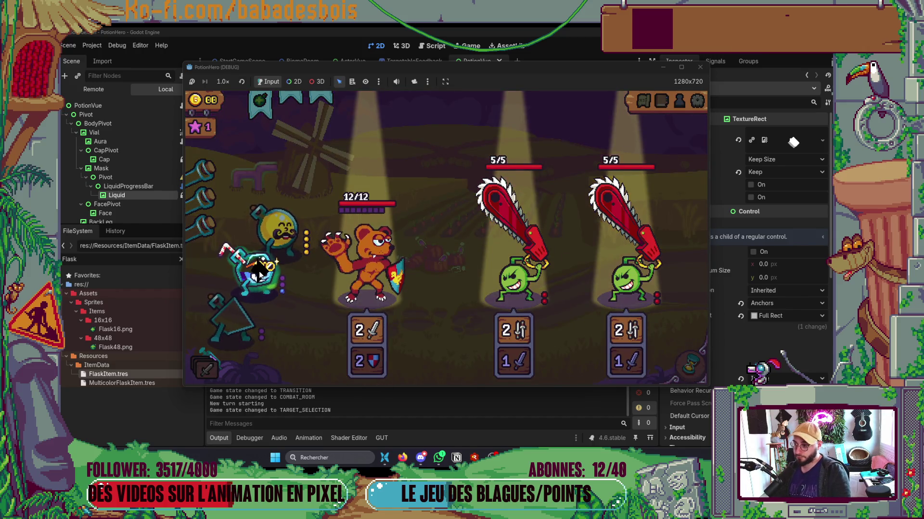
click(260, 274)
click(281, 234)
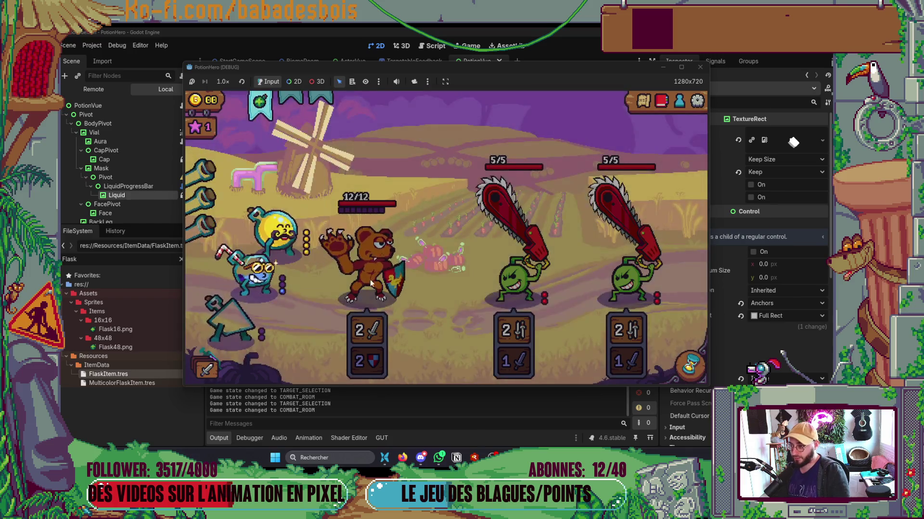
key(alt+Tab)
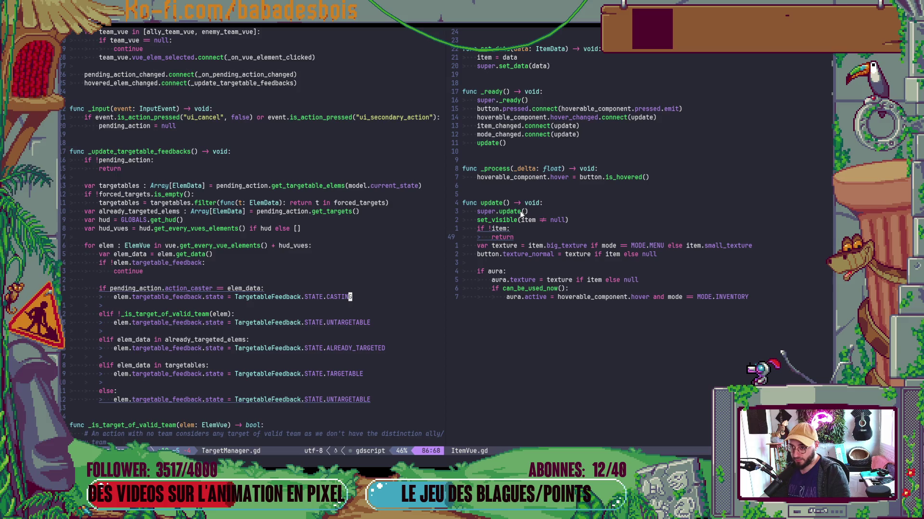
Open ItemVue.gd via Quick Open Script and trigger the line-46 breakpoint from the running game.
key(alt+Tab)
key(alt+Tab)
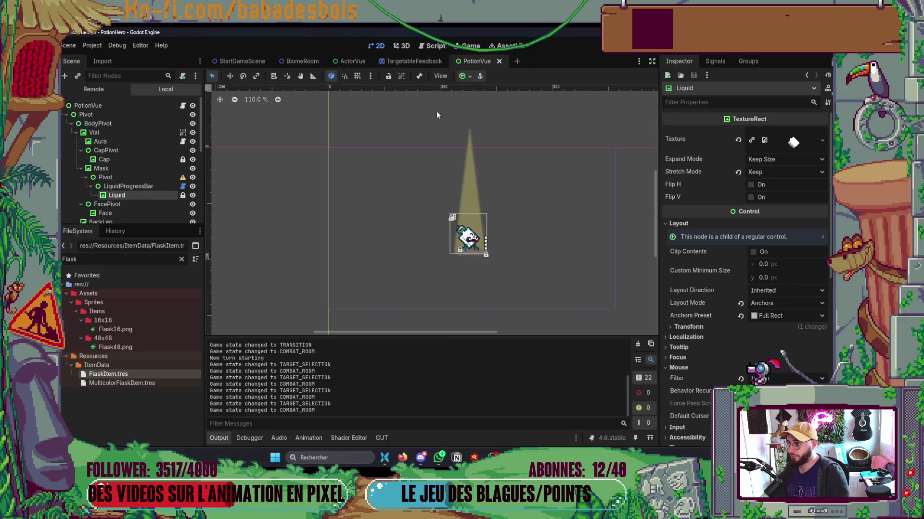
key(ctrl+alt+o)
text(ItemVUe)
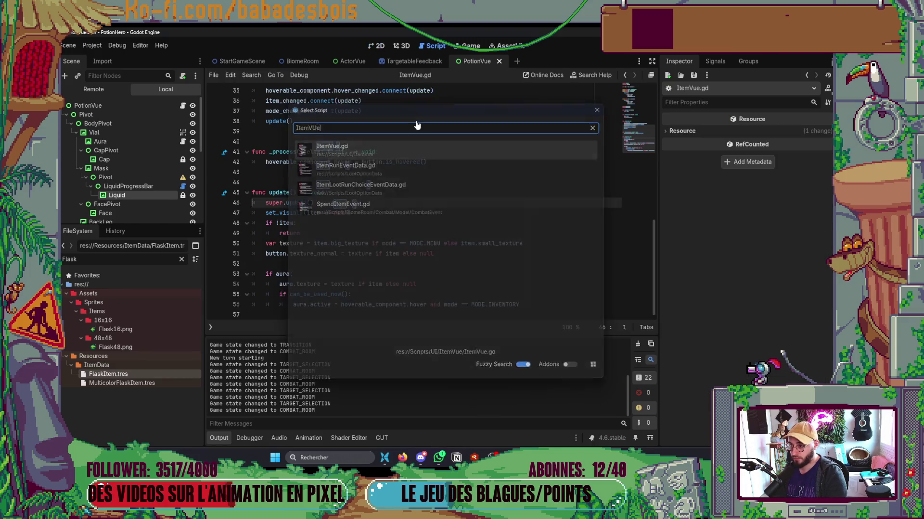
key(Return)
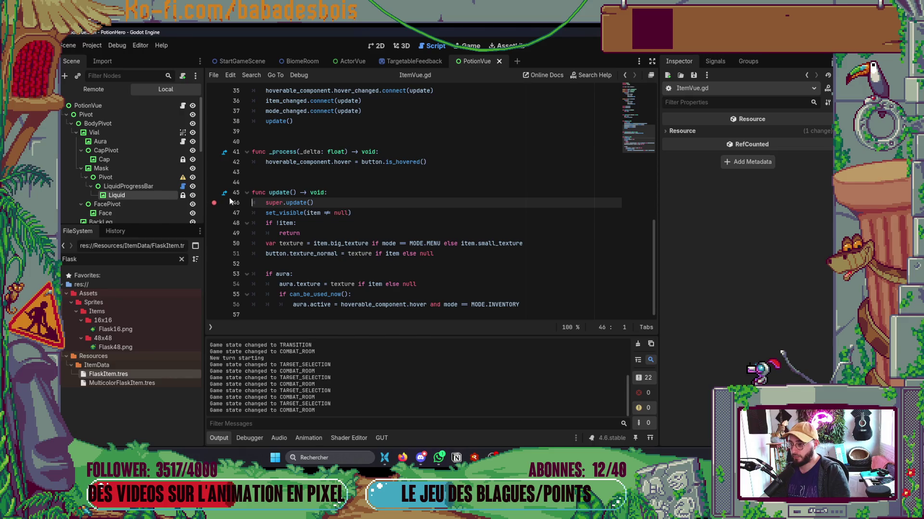
key(alt+Tab)
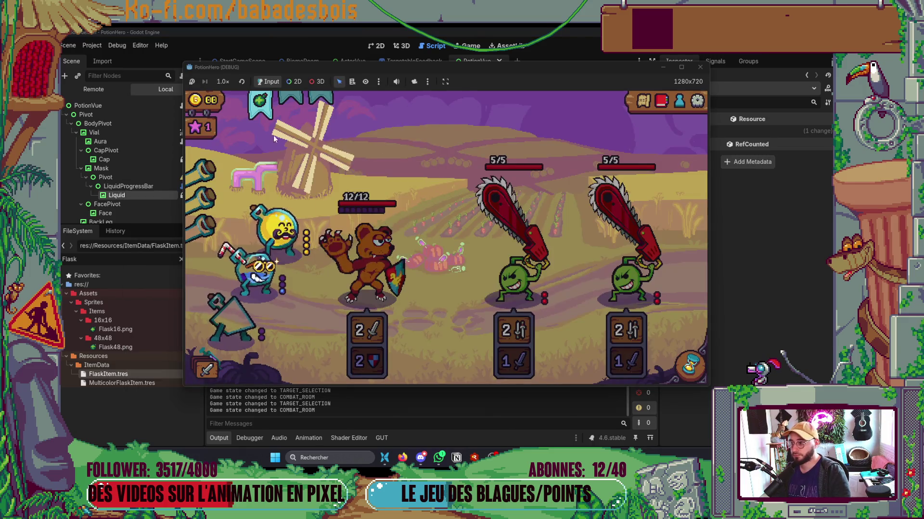
key(alt+Tab)
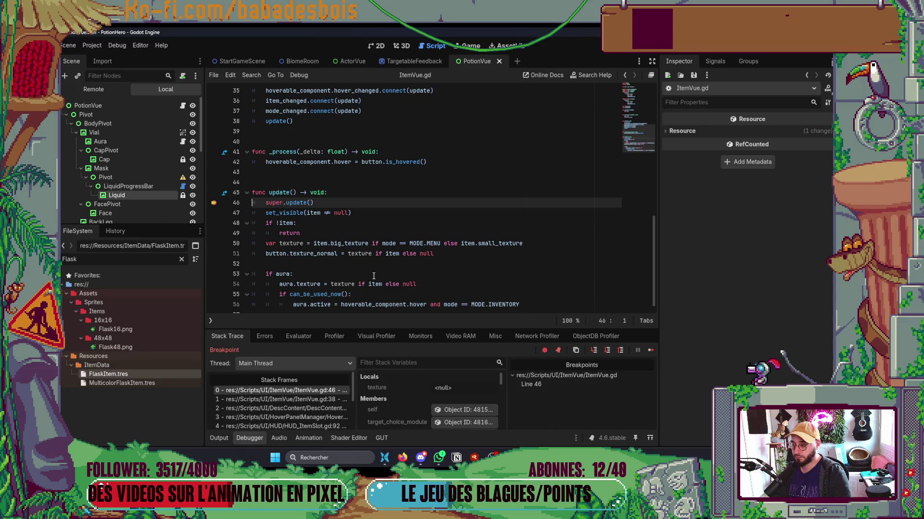
Remove the ItemVue.gd line-46 breakpoint and add one at ElemVue.gd _update_usability line 74.
click(214, 203)
ctrl+click(299, 202)
ctrl+click(308, 213)
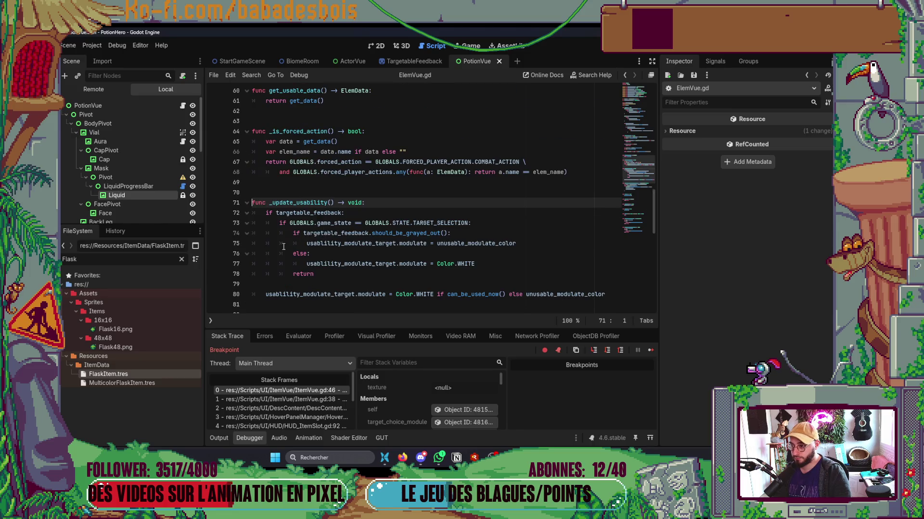
click(212, 233)
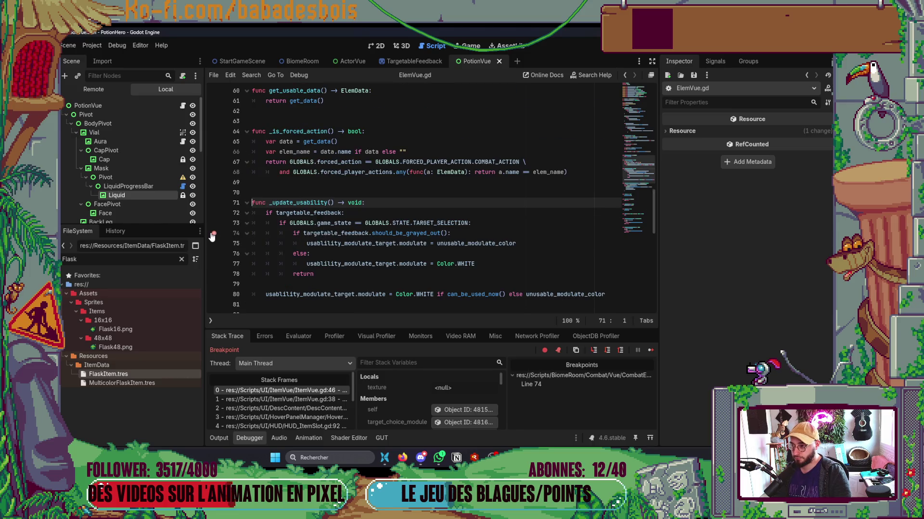
Resume the game and click the flask item to trigger the usability update.
key(F12)
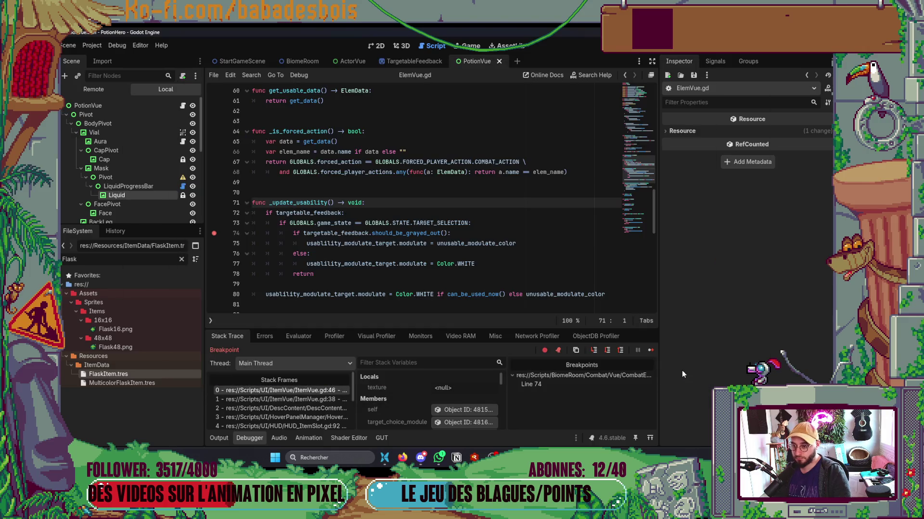
click(650, 351)
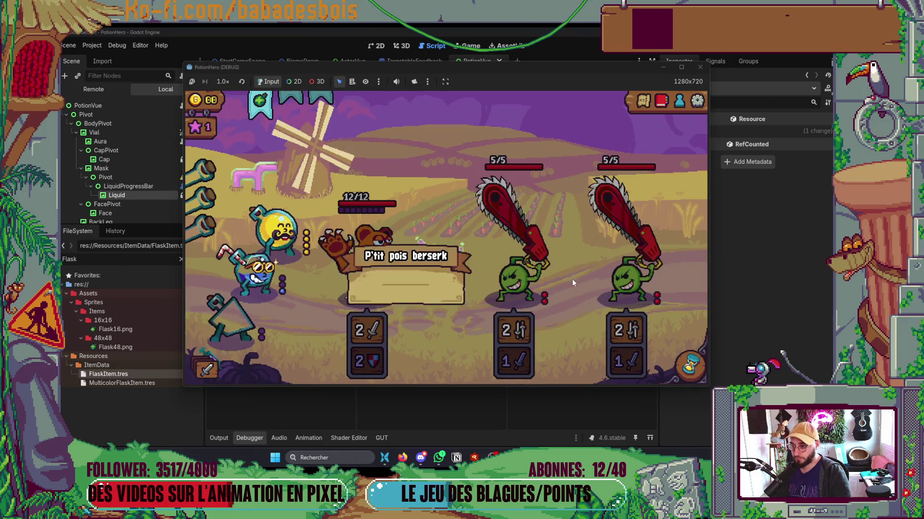
click(261, 100)
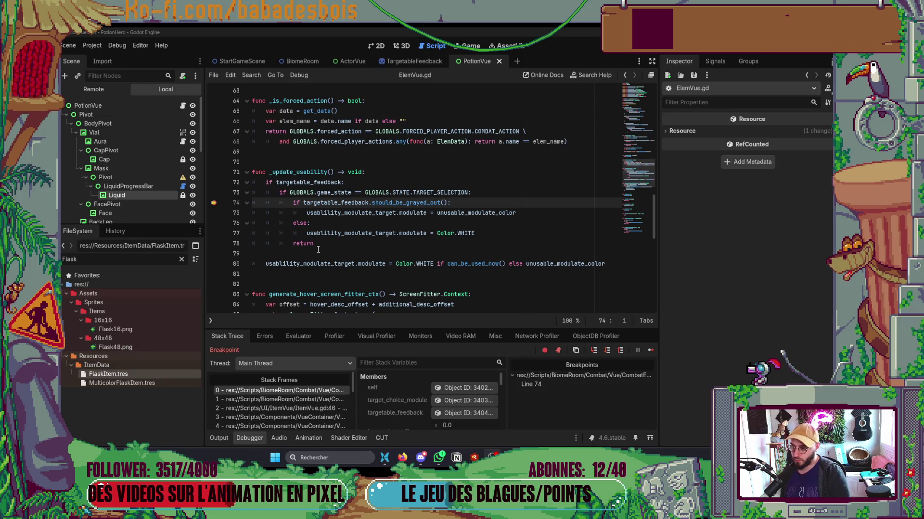
Step over one line and inspect the remote self ElemVue object's properties in the Inspector.
mouse_move(363, 231)
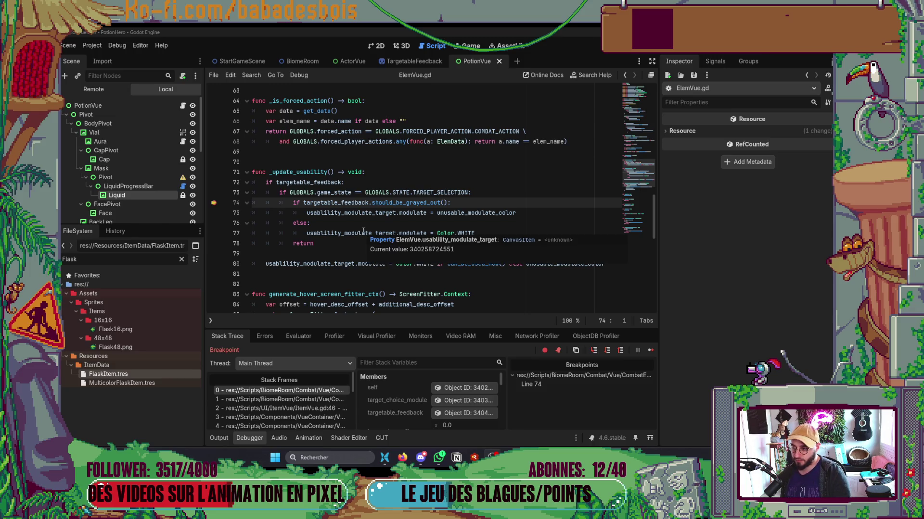
click(609, 351)
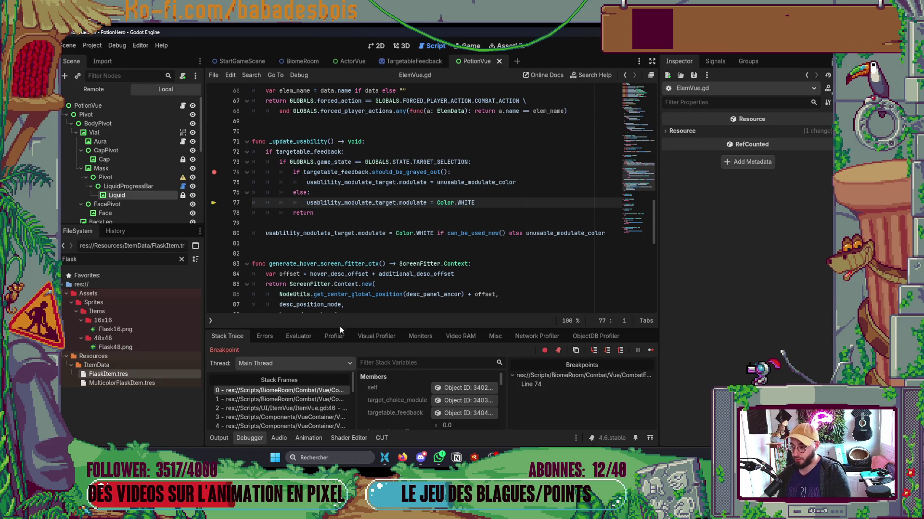
click(446, 389)
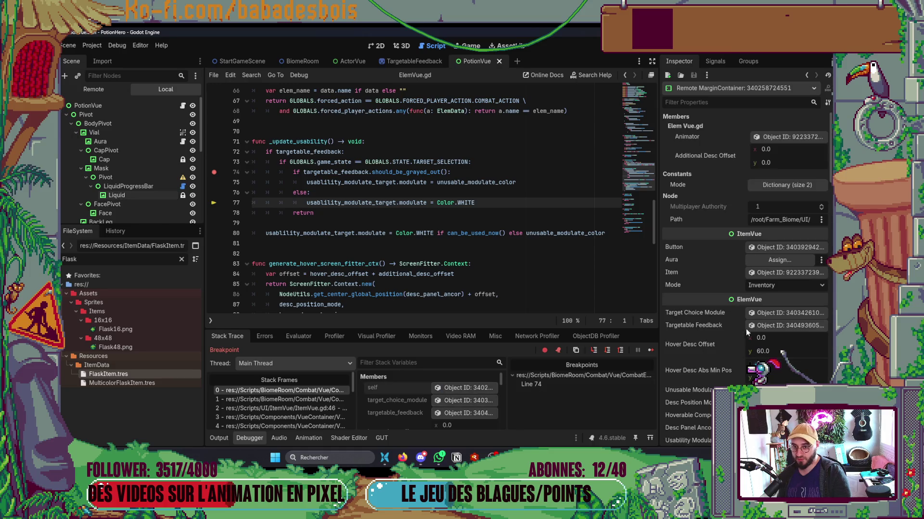
drag(831, 172, 830, 270)
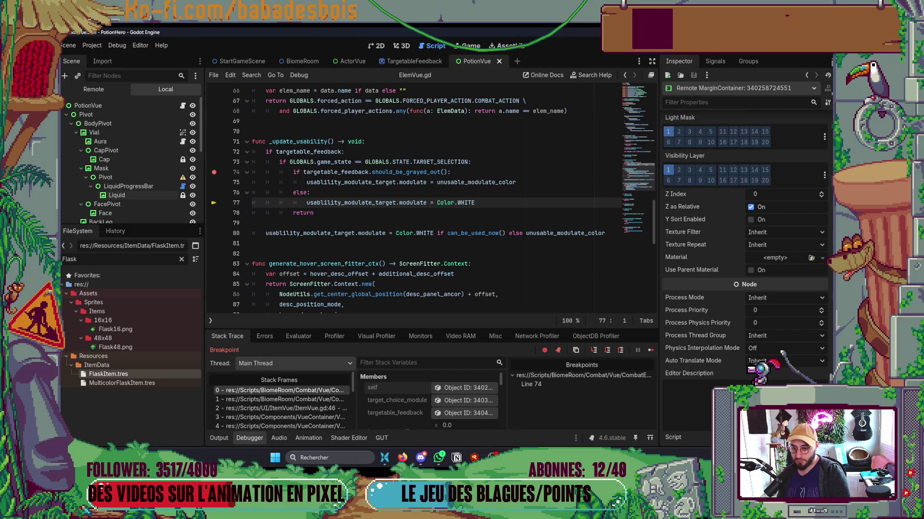
scroll(804, 130, up, 10)
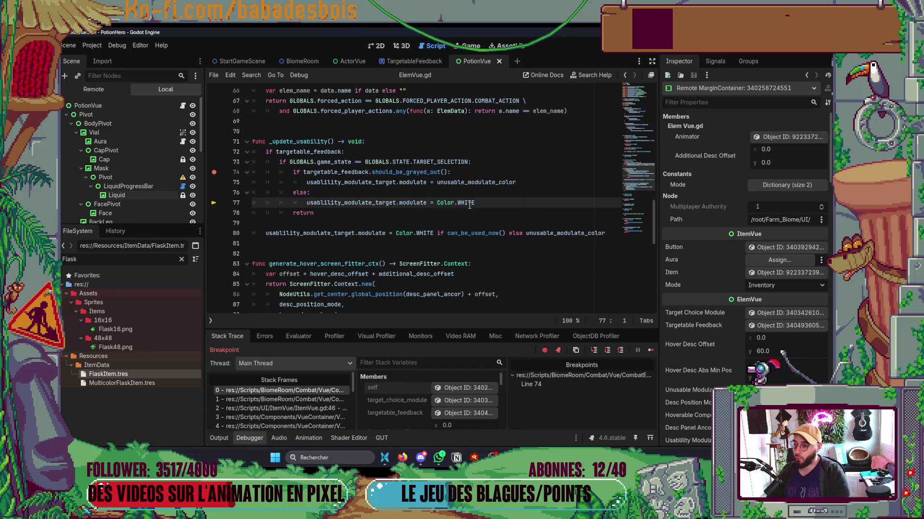
scroll(469, 205, down, 3)
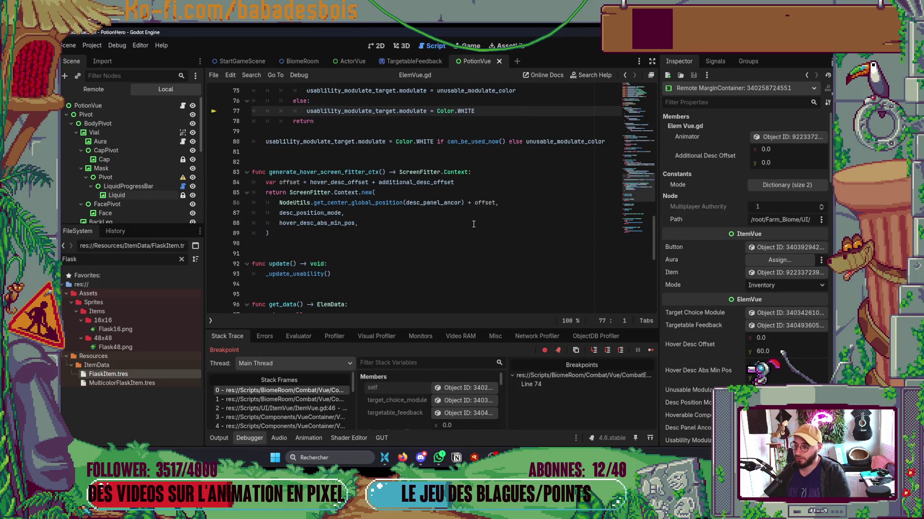
Continue to the next breakpoint hit, inspect self again, and step over the grayed-out check.
click(651, 351)
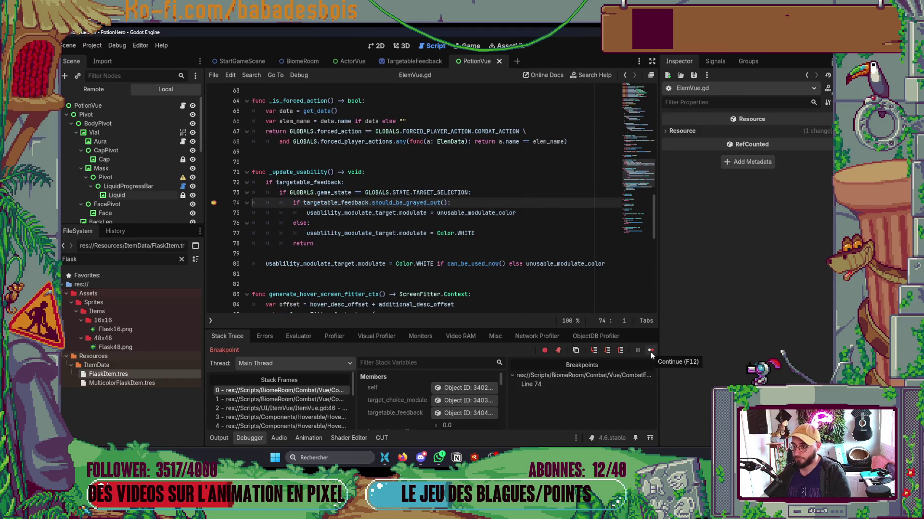
click(457, 388)
scroll(798, 350, down, 15)
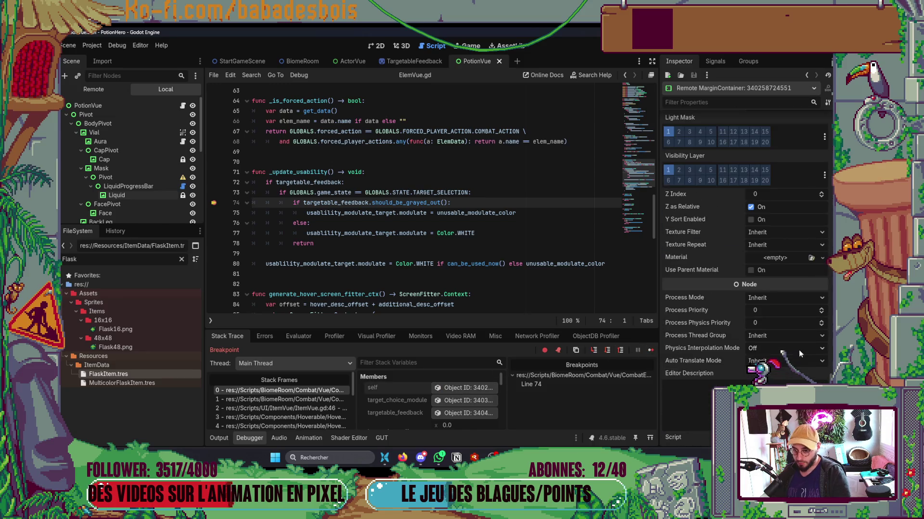
click(607, 353)
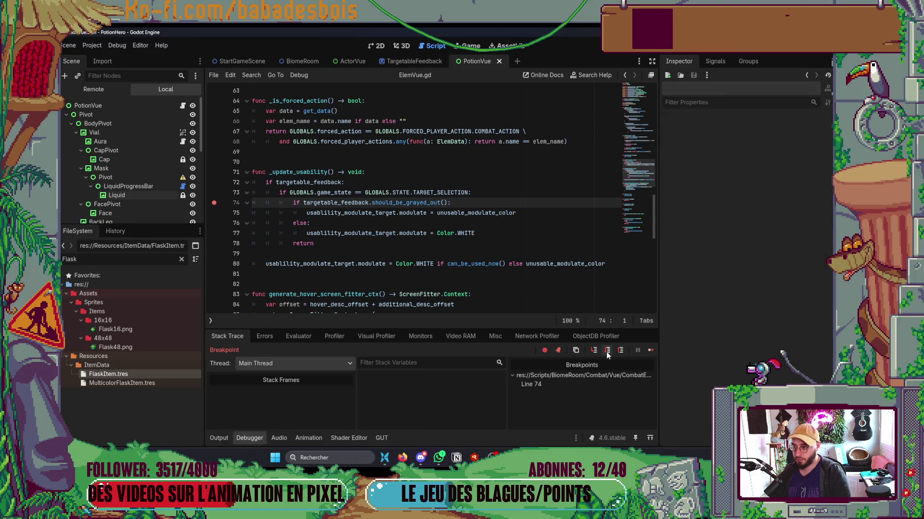
Continue once more, remove the line-74 breakpoint, and resume the game.
click(651, 351)
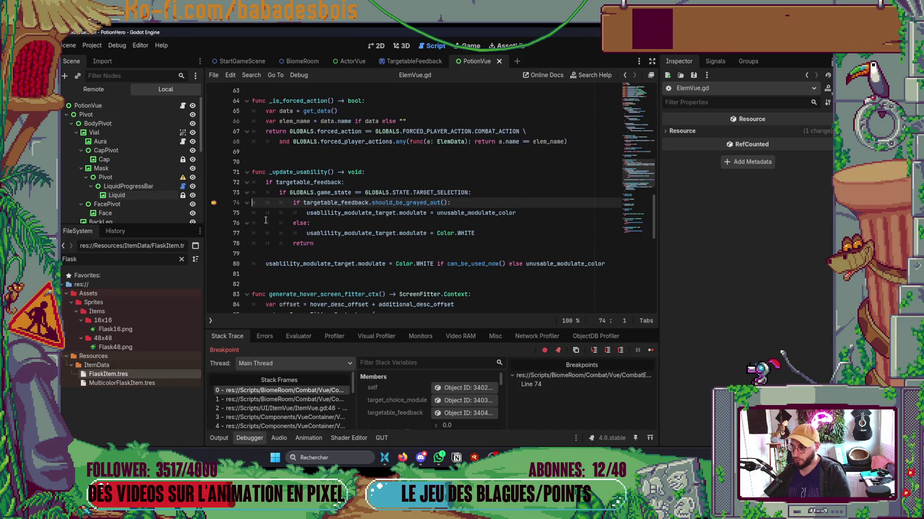
click(215, 203)
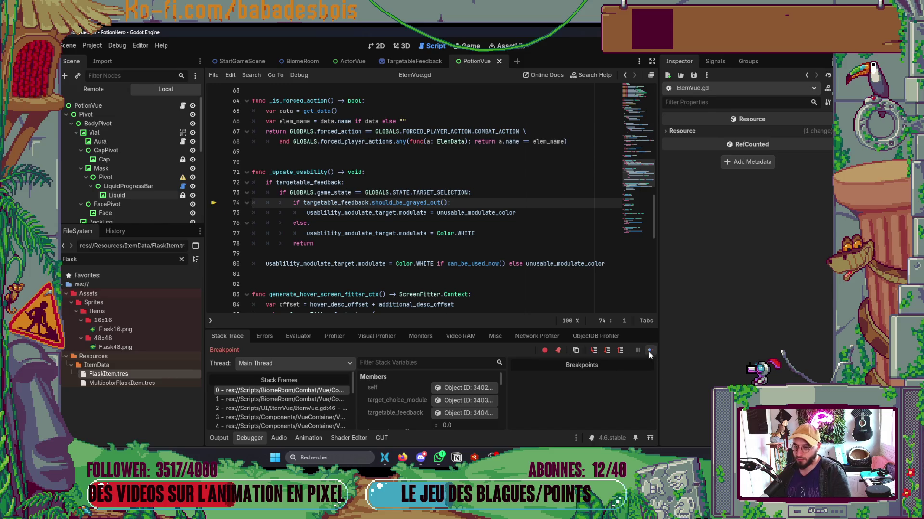
click(650, 350)
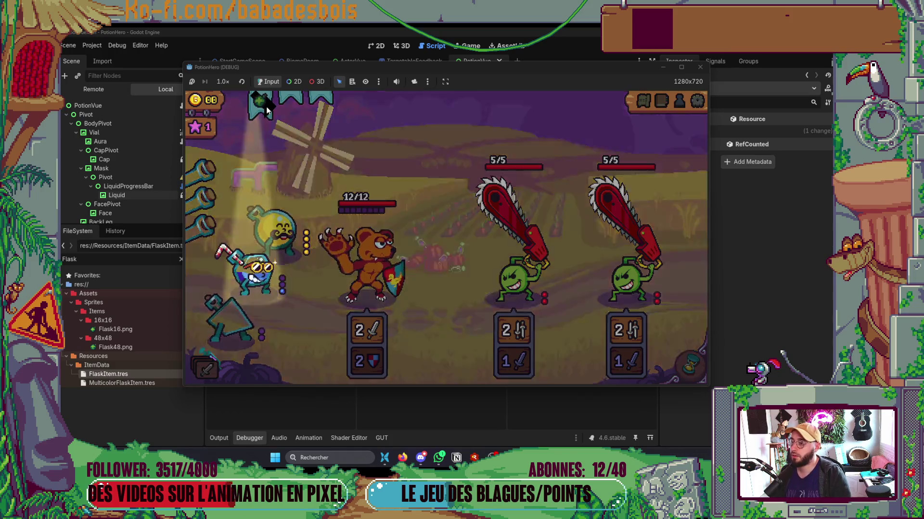
Show the Bidon hydrolix flask's info card from the game's top HUD.
mouse_move(263, 121)
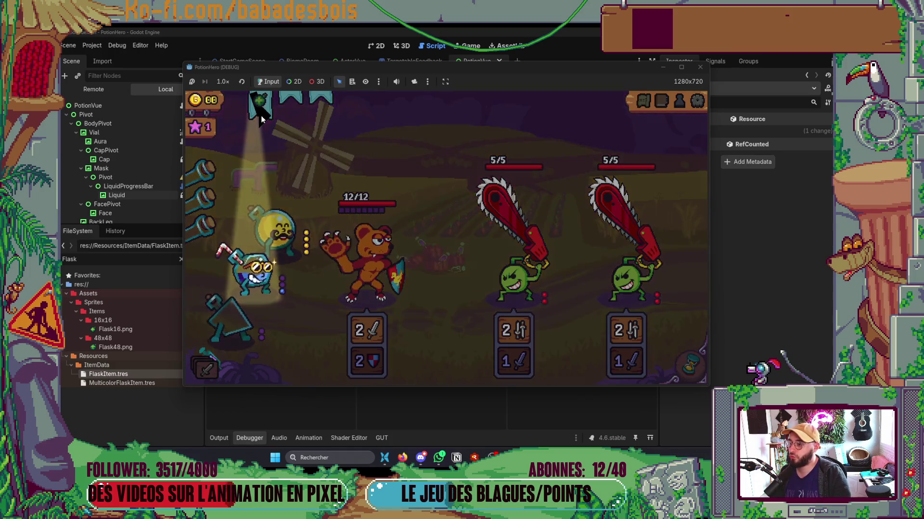
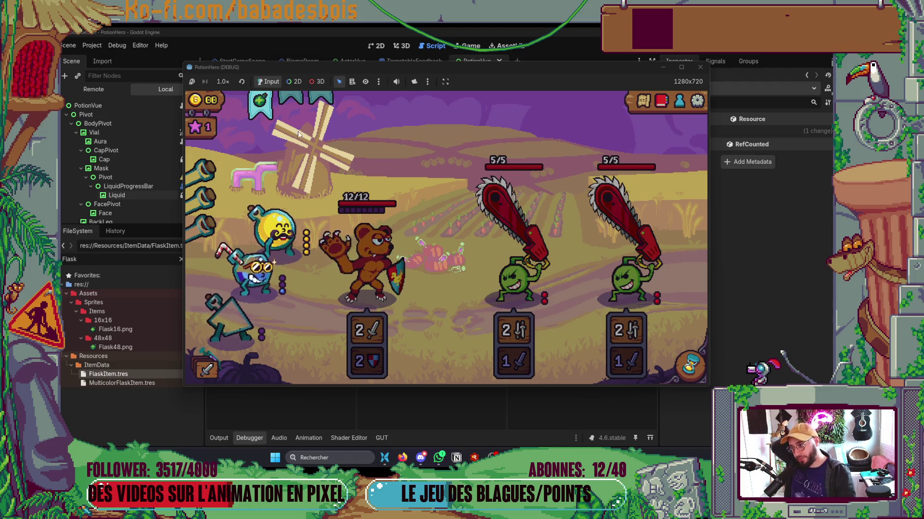
View the flask and bear info cards in the running game, then close the PotionHero debug window.
click(262, 106)
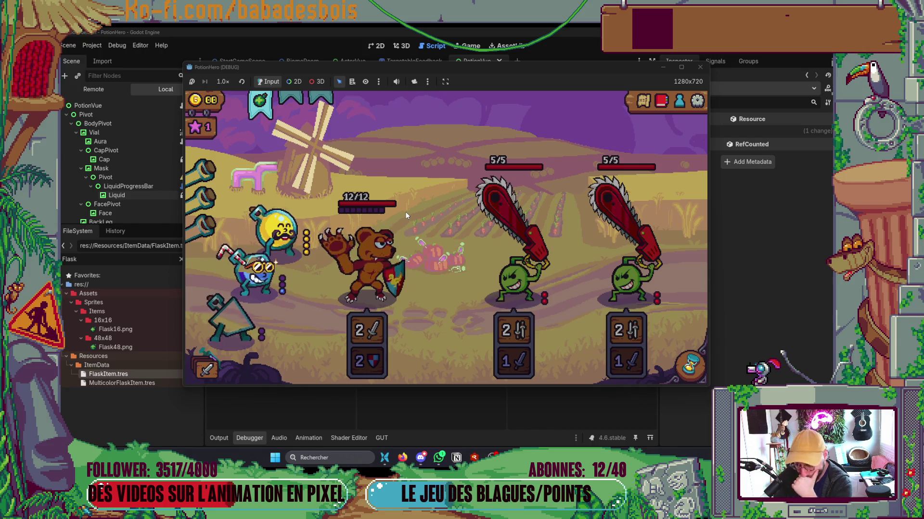
mouse_move(368, 273)
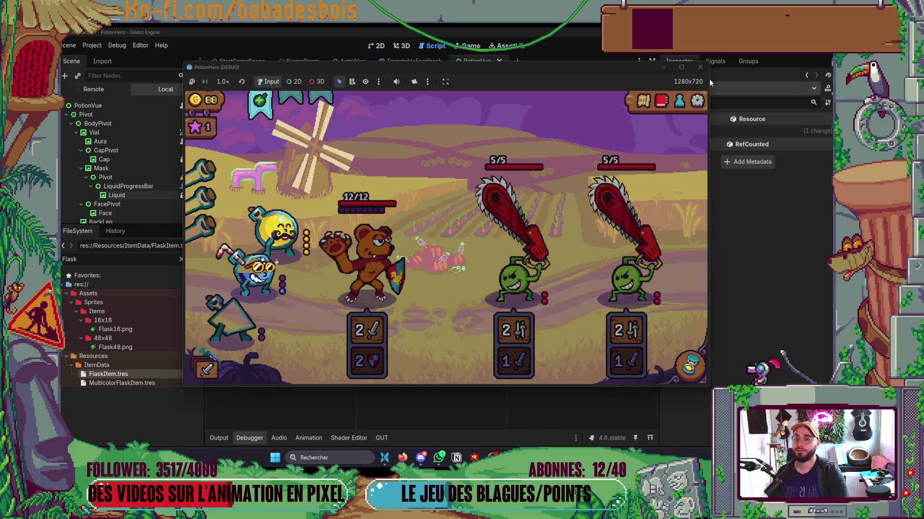
click(700, 67)
key(super+Tab)
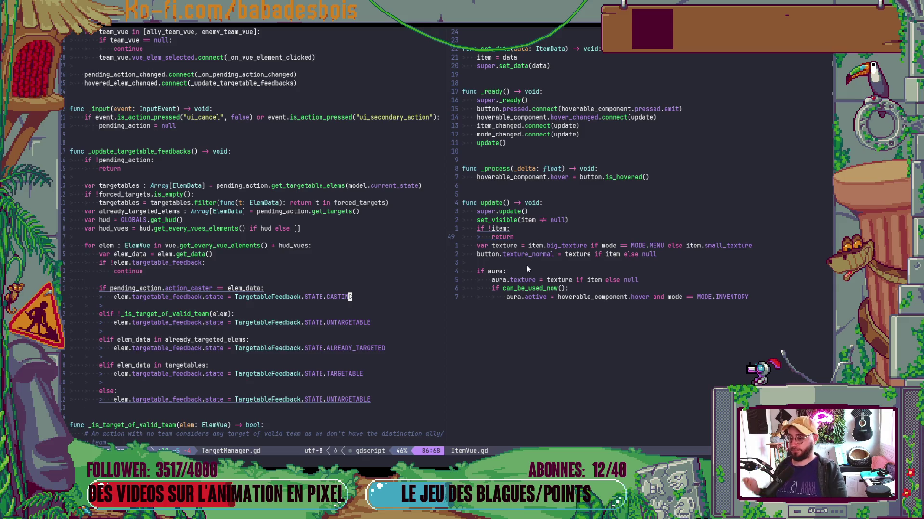
Open HUD_ItemSlot.gd in the right split beside TargetManager.gd, replacing ItemVue.gd, and jump to its first line.
click(544, 311)
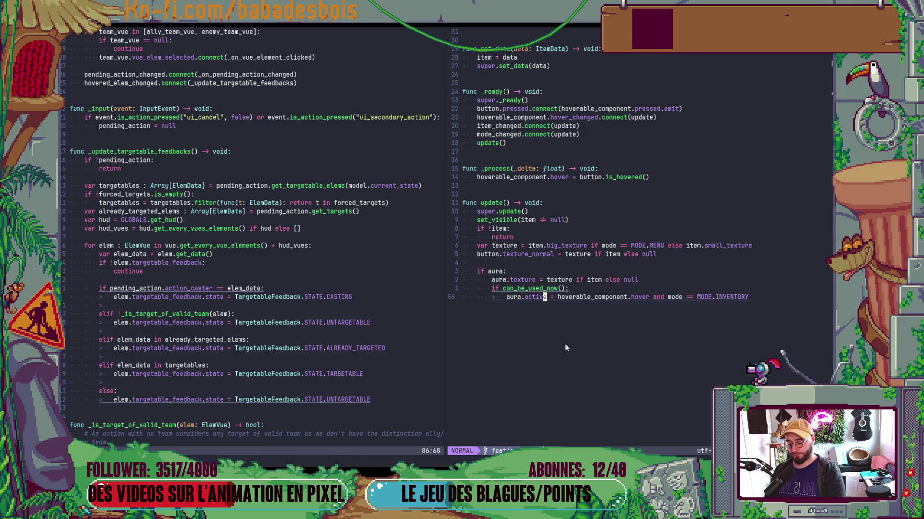
key(space)
key(f)
key(f)
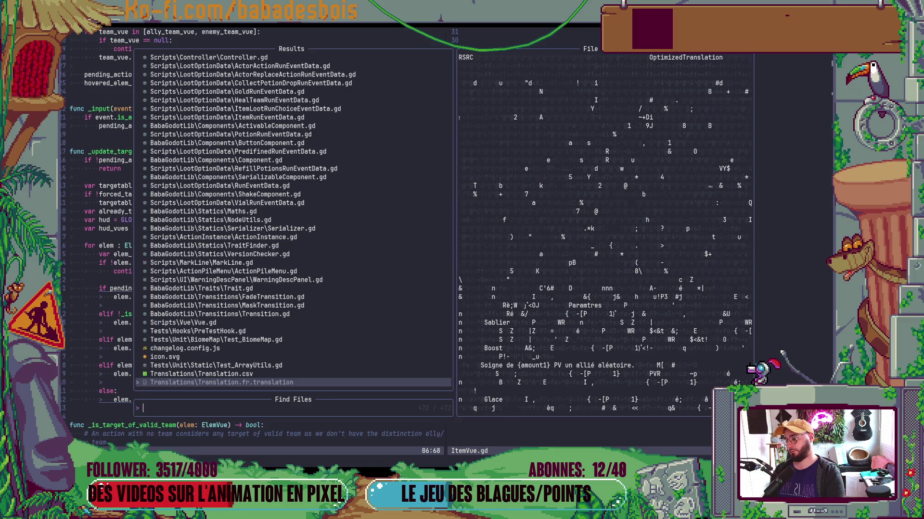
text(ItemSLo)
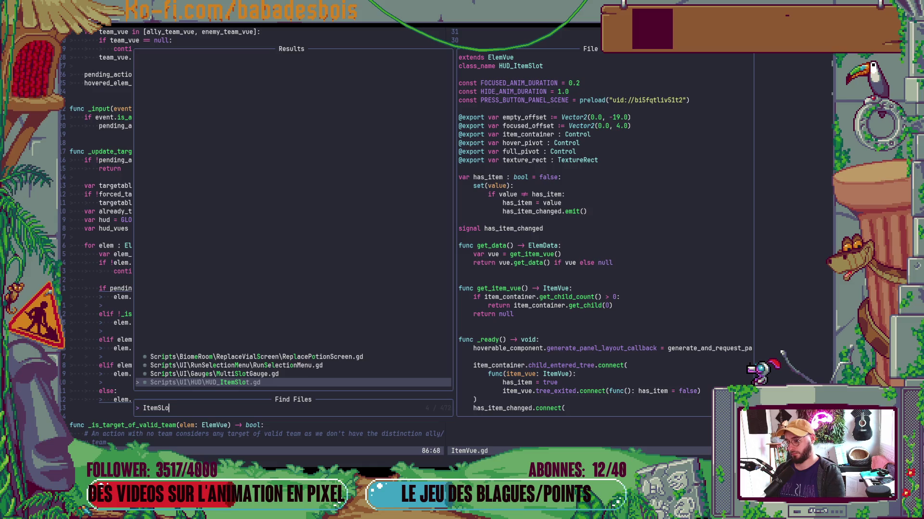
key(Return)
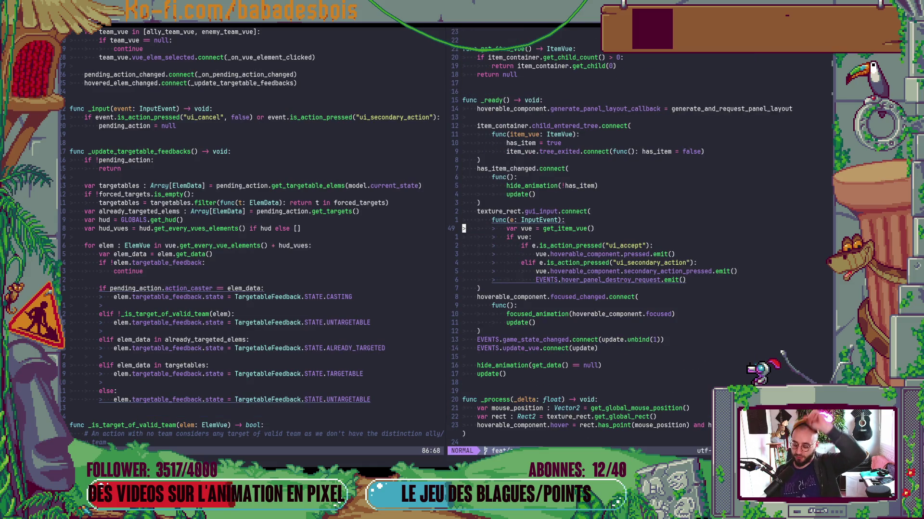
key(g)
key(g)
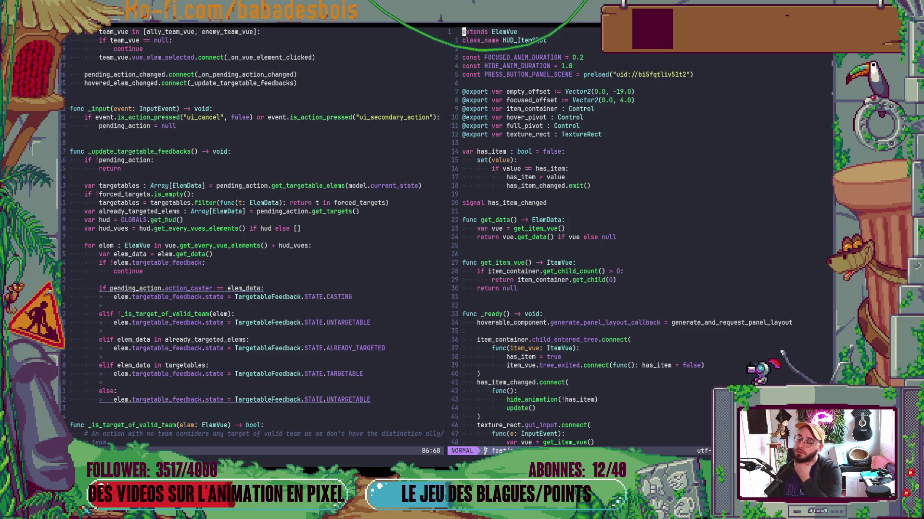
key(alt+Tab)
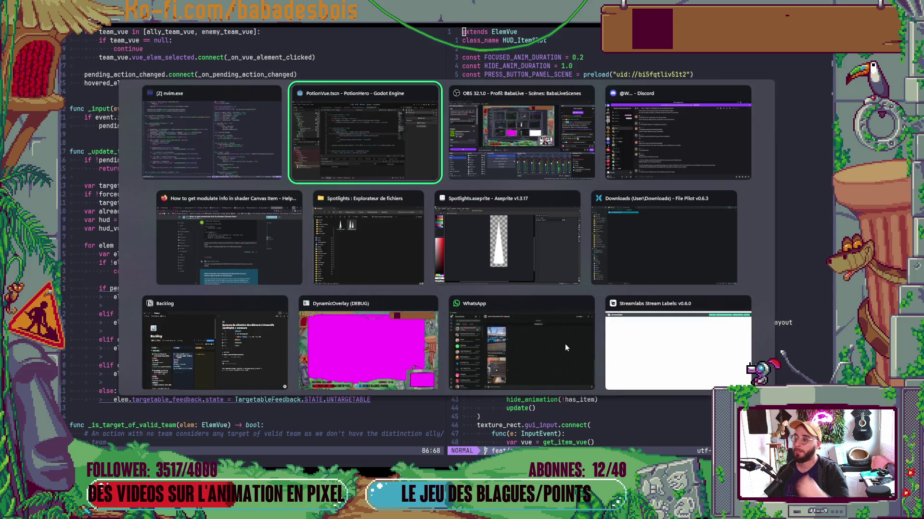
Open the HudItemSlot.tscn scene and look over its HUDItemSlot script.
click(380, 48)
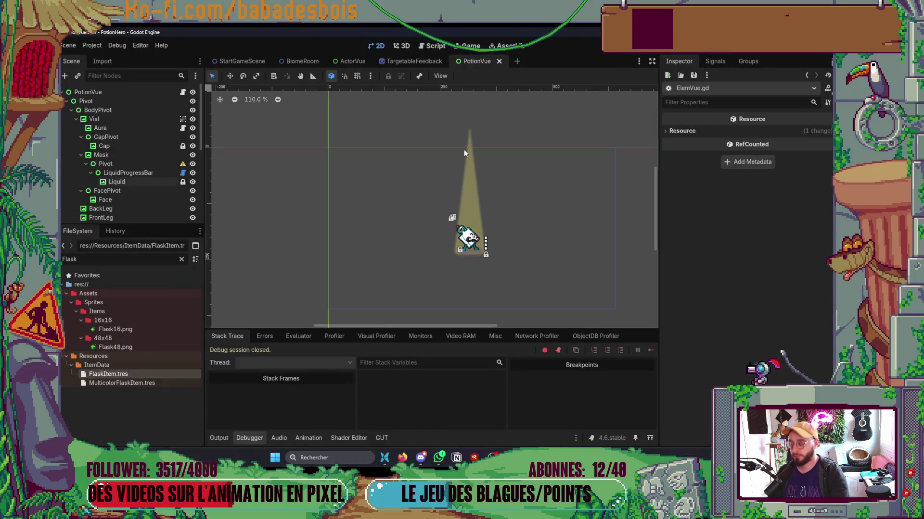
key(ctrl+shift+o)
text(HUD)
key(Down)
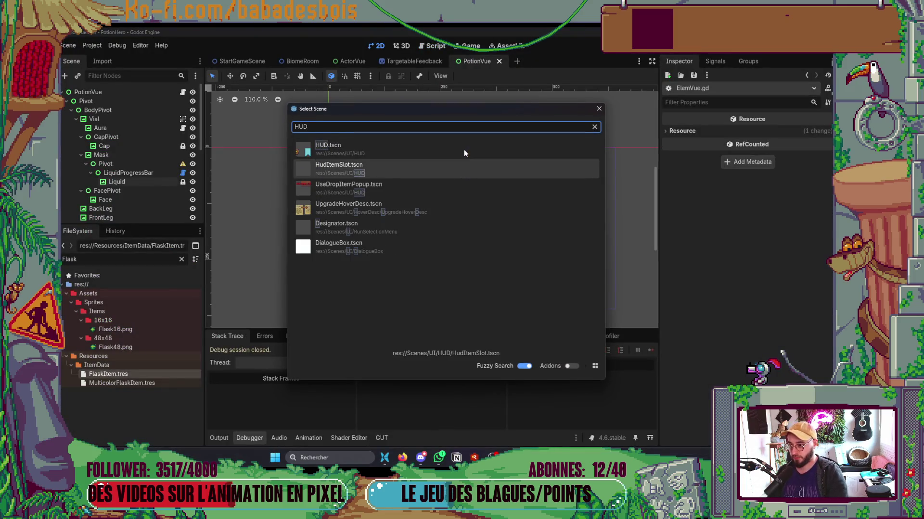
key(Return)
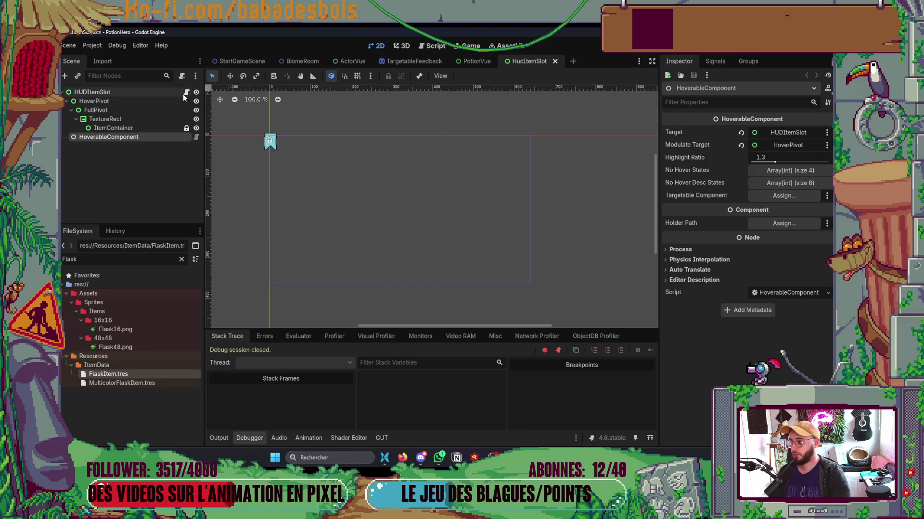
click(186, 92)
scroll(419, 216, down, 10)
scroll(419, 215, down, 15)
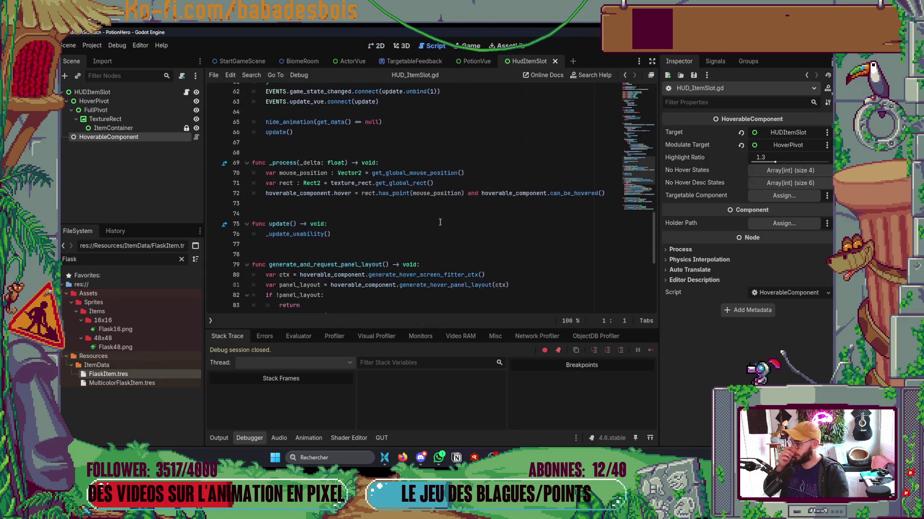
scroll(535, 227, up, 11)
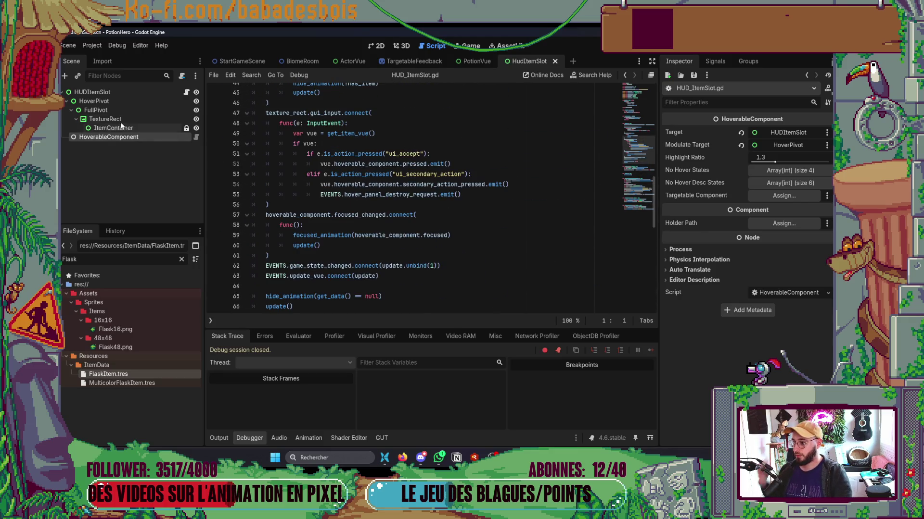
Add a TargetableFeedback child node under the HUDItemSlot root and save the scene.
click(377, 46)
click(128, 95)
right_click(128, 98)
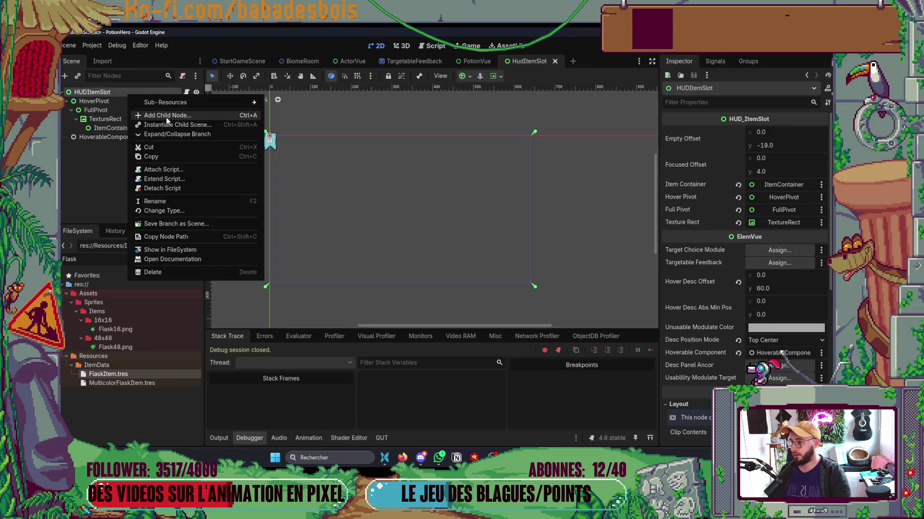
click(166, 117)
text(Tar)
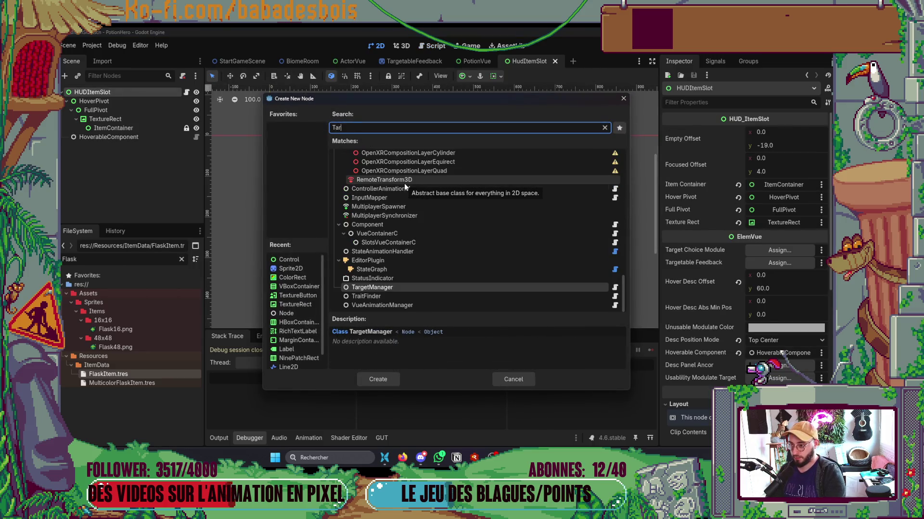
text(getable)
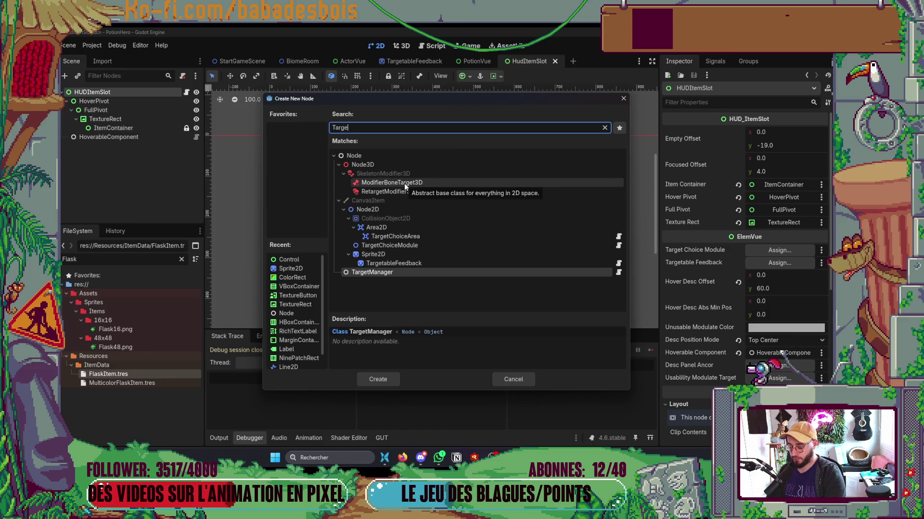
key(Down)
key(Return)
scroll(371, 222, down, 3)
key(ctrl+s)
Assign TargetableFeedback to HoverableComponent's Targetable Component and HUDItemSlot's Targetable Feedback, saving the scene.
scroll(249, 142, up, 3)
click(135, 137)
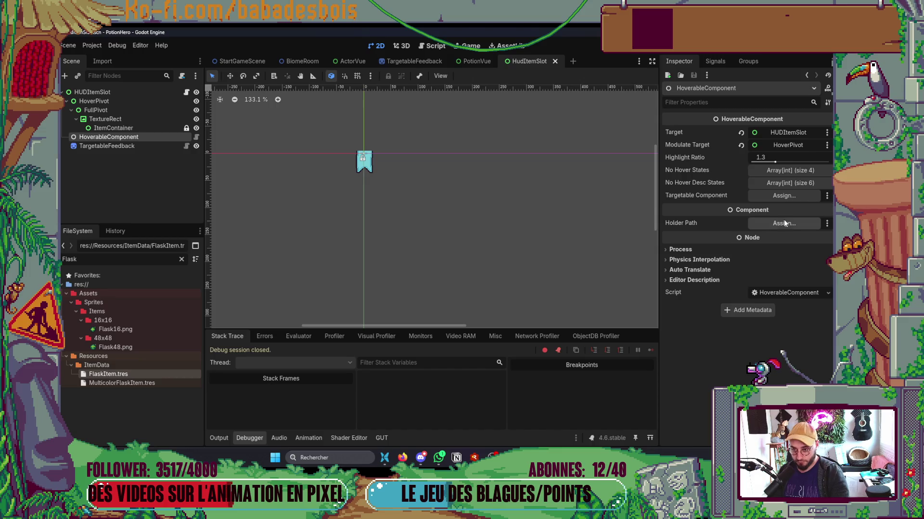
click(783, 198)
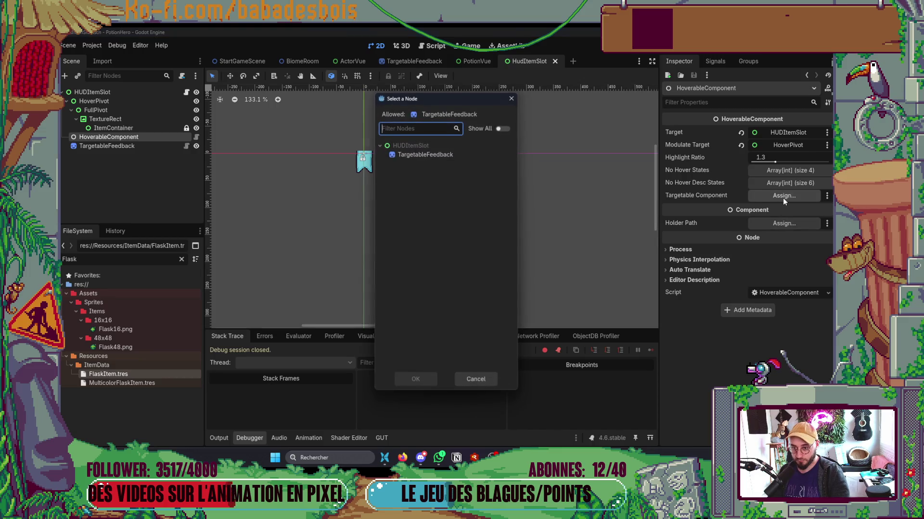
double_click(457, 156)
key(ctrl+s)
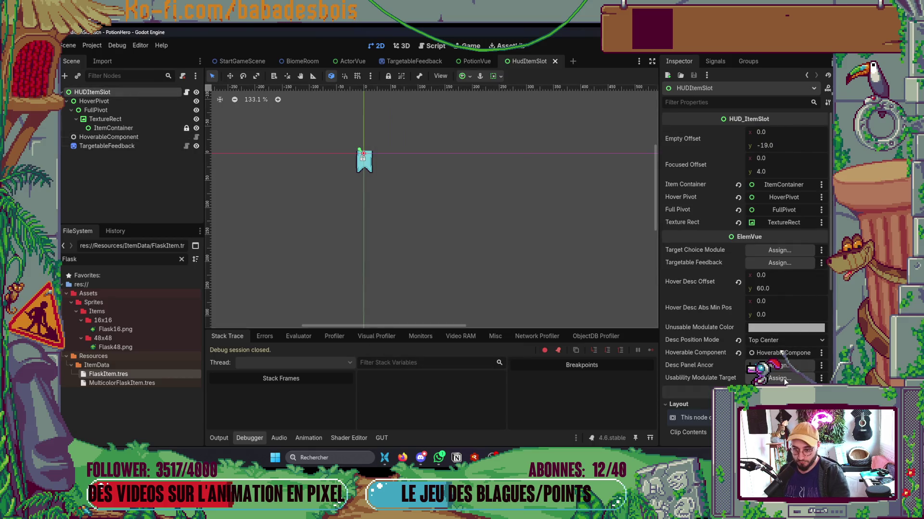
click(771, 264)
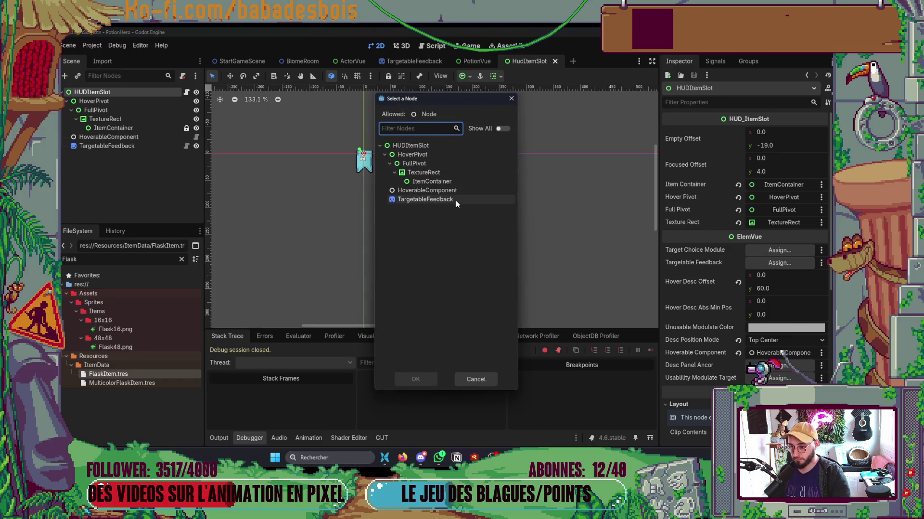
double_click(455, 200)
key(ctrl+s)
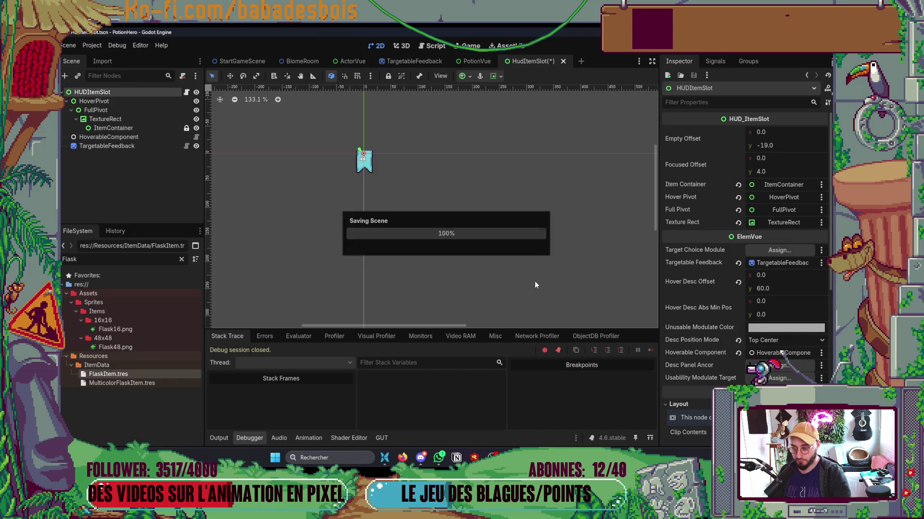
key(alt+Tab)
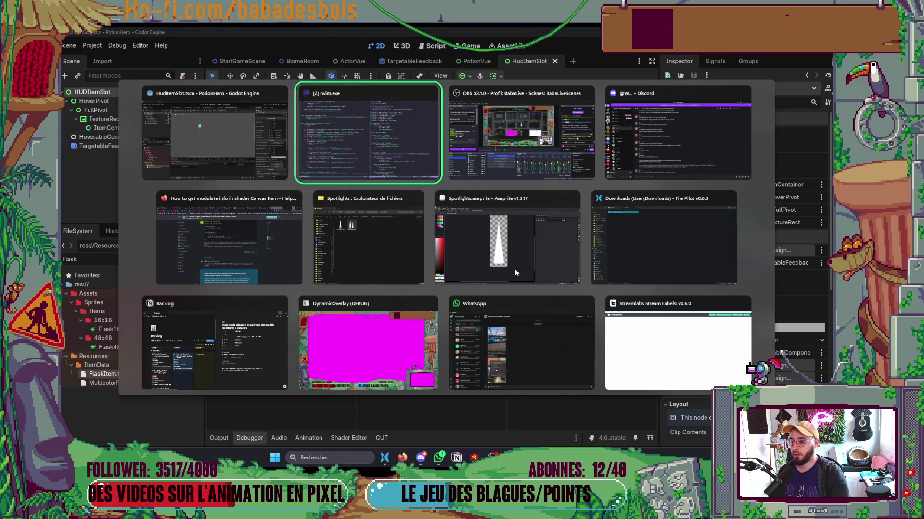
Open HUD.gd in the right split and scroll to get_every_vues_elements.
click(633, 267)
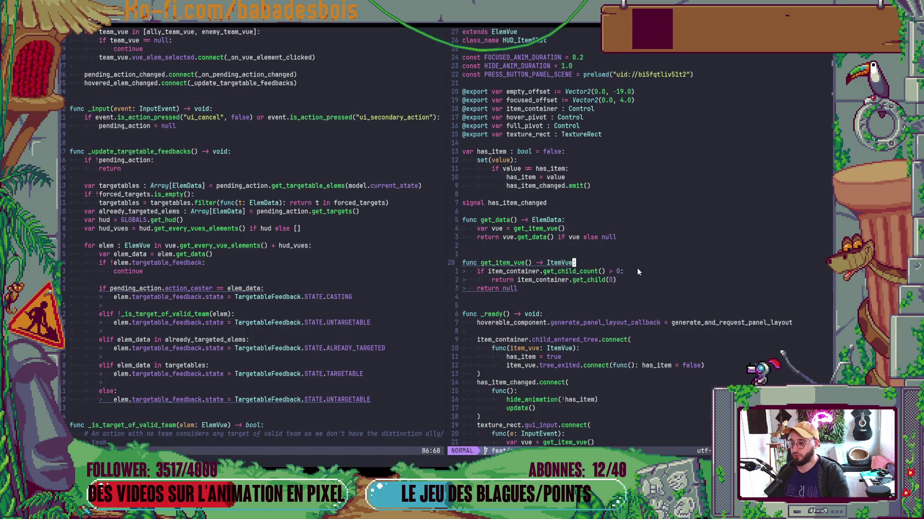
scroll(637, 268, down, 3)
key(space)
key(f)
key(f)
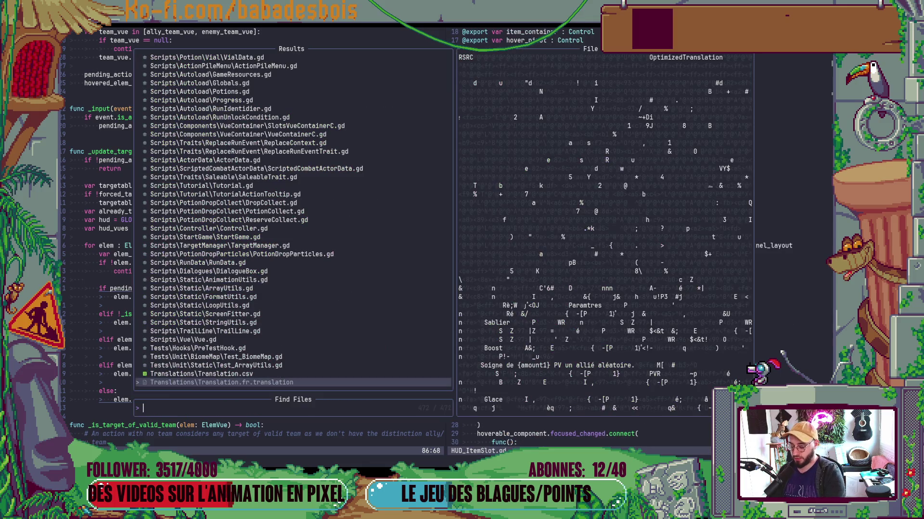
text(HU)
key(Return)
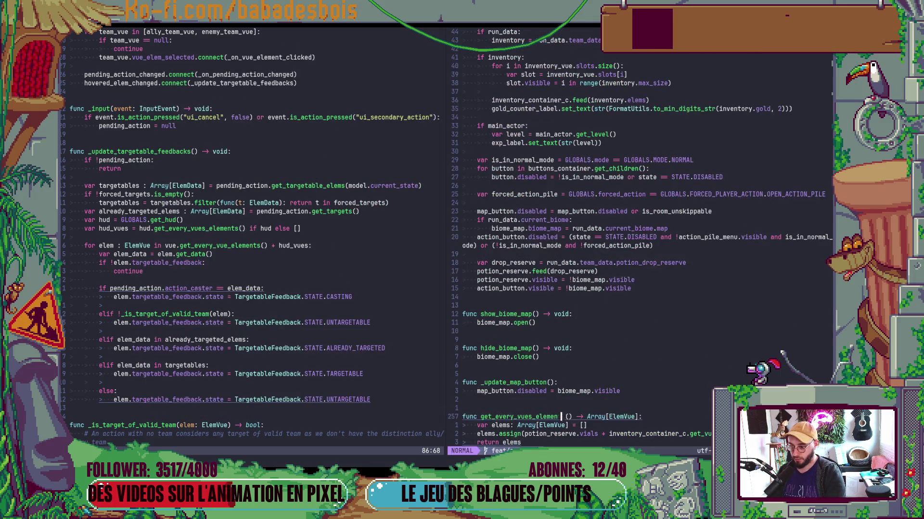
scroll(624, 313, down, 3)
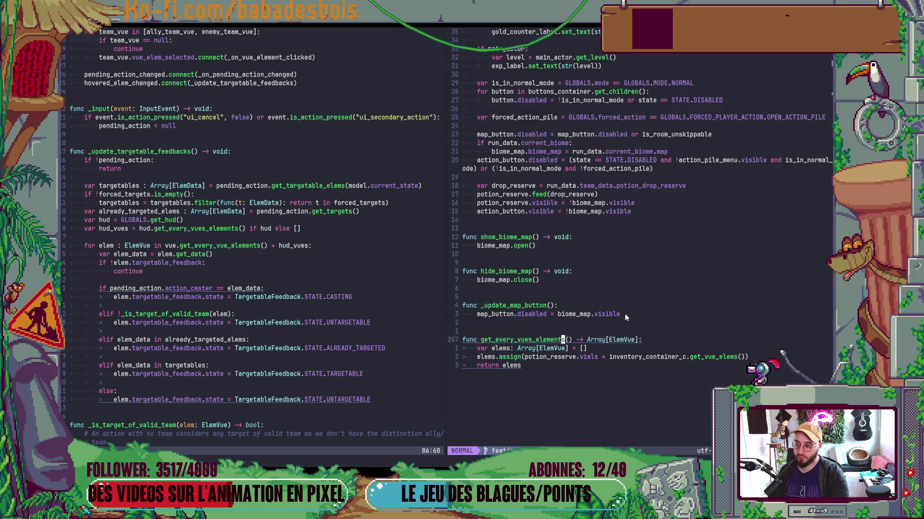
Close the running game window, then look up potion_reserve's definition in get_every_vues_elements.
key(alt+Tab)
click(693, 83)
key(alt+Tab)
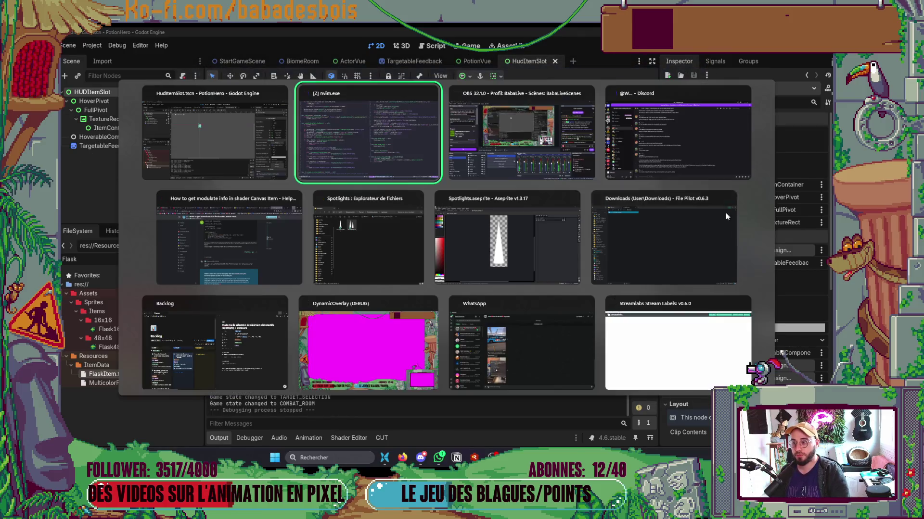
key(j)
key(j)
key(K)
key($)
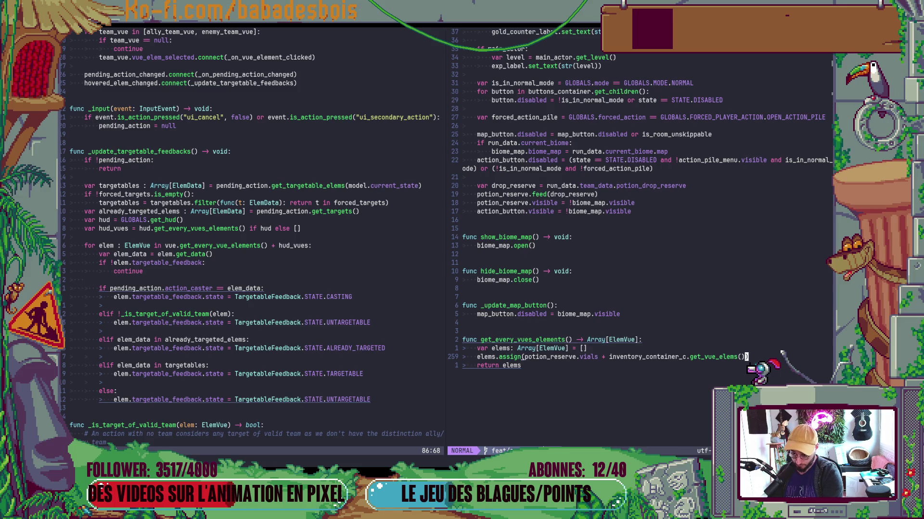
key(alt+Tab)
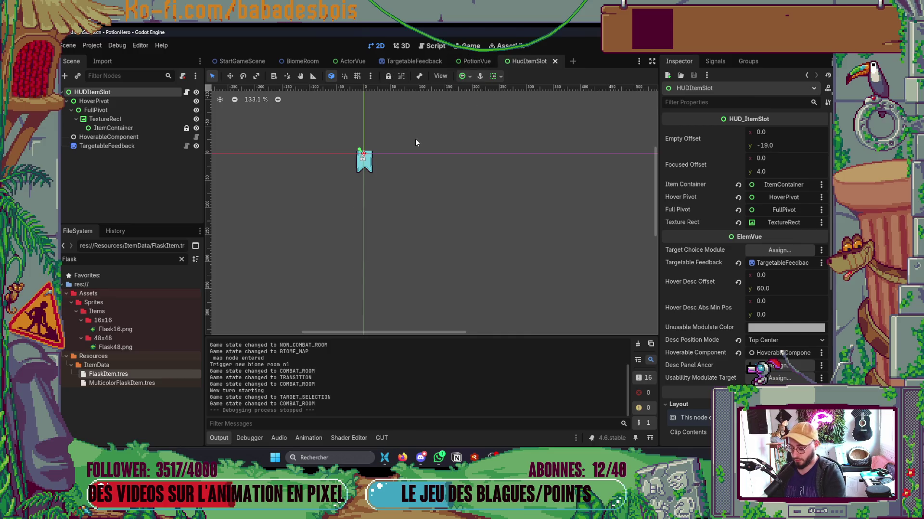
Open the HUD scene and expand its Header and LeftSide branches in the Scene dock.
key(ctrl+shift+o)
text(HUD)
key(Return)
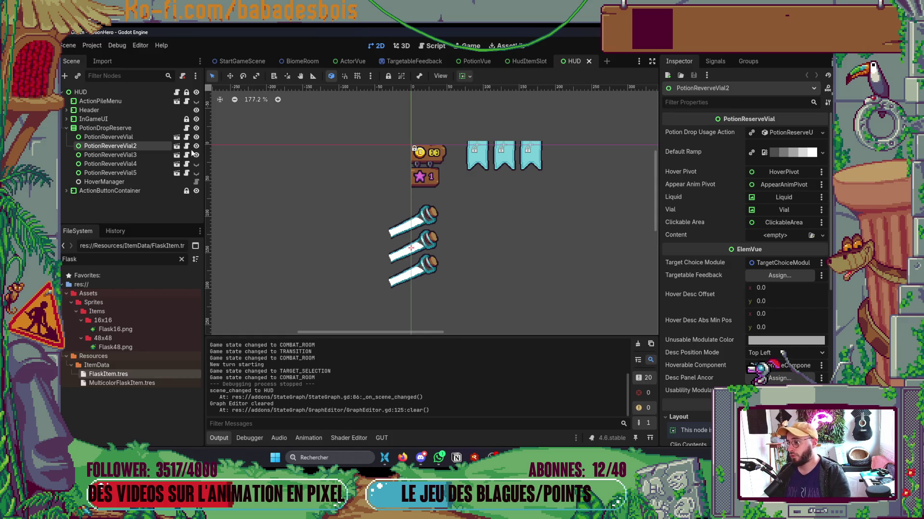
click(65, 128)
click(64, 127)
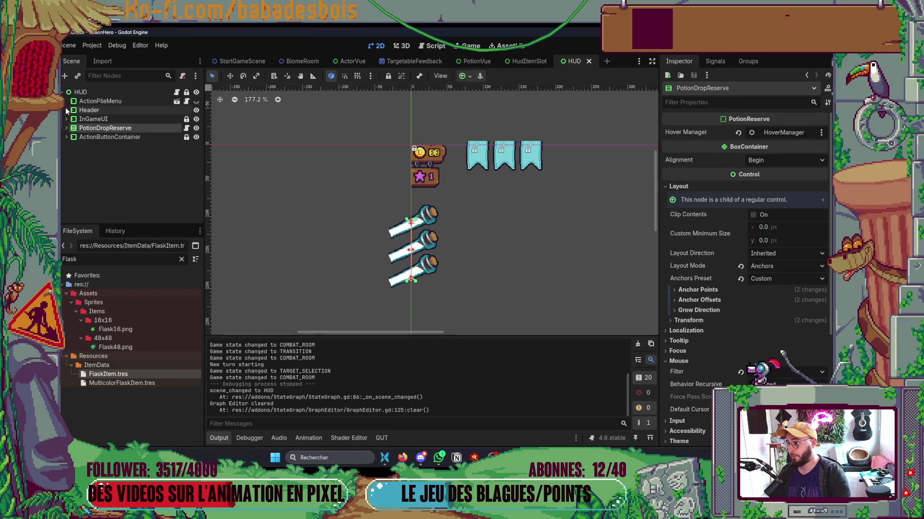
click(67, 109)
click(72, 118)
scroll(123, 197, down, 3)
scroll(122, 198, up, 3)
Inspect the GoldContainer, GoldIcon and UseDropItemPopup nodes, then expand InventoryVue > ElemContainer to show HUDItemSlot1–4.
click(104, 154)
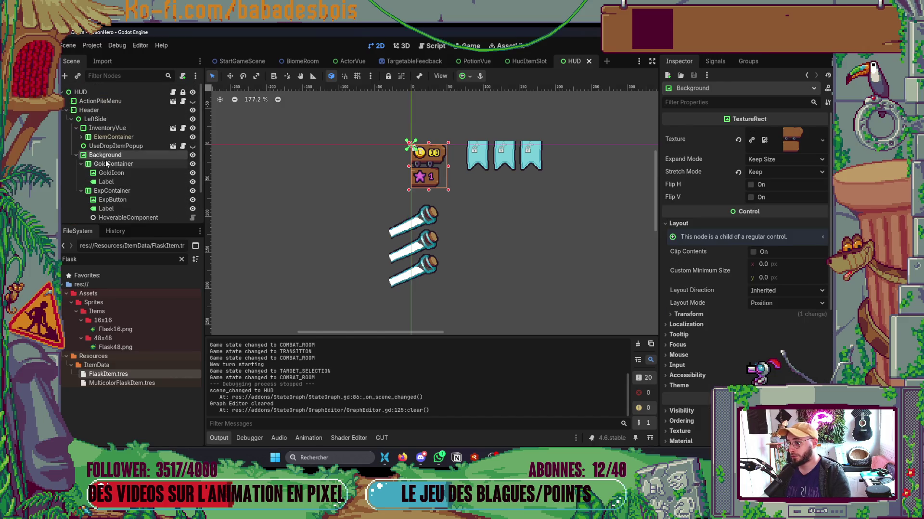
click(106, 163)
click(72, 120)
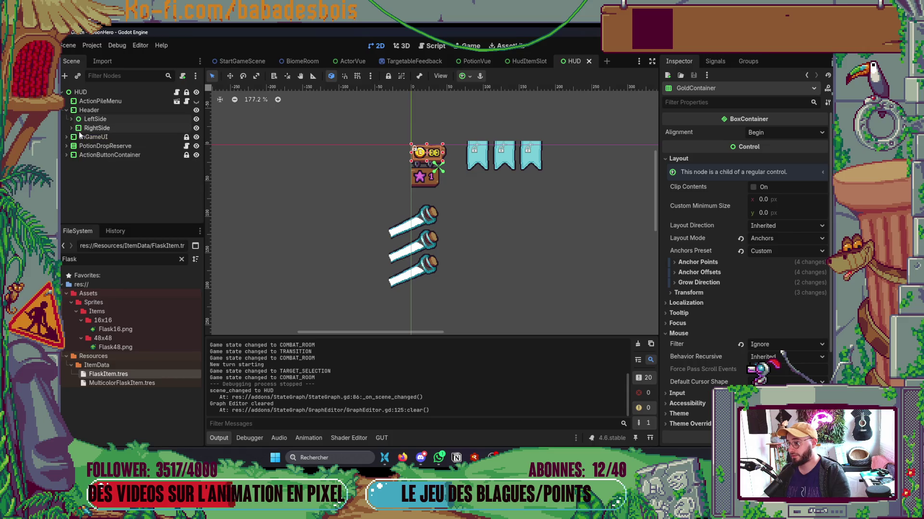
click(72, 120)
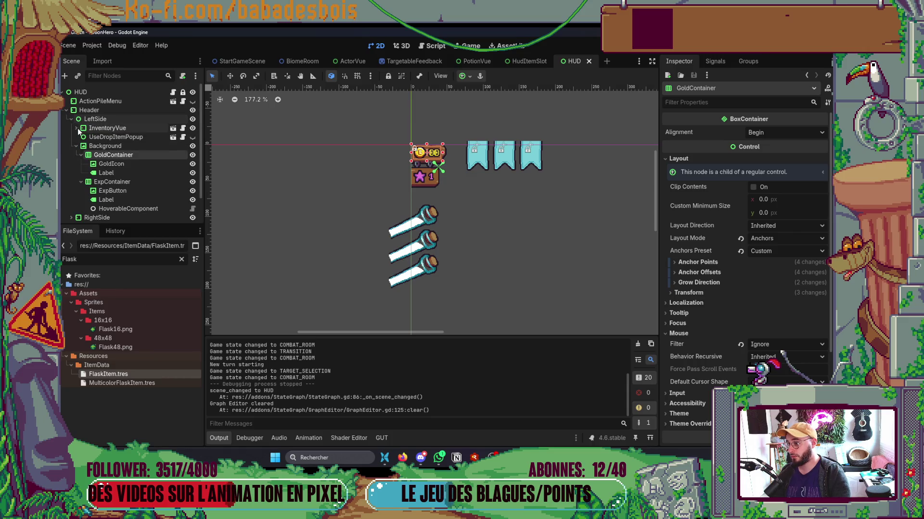
click(92, 163)
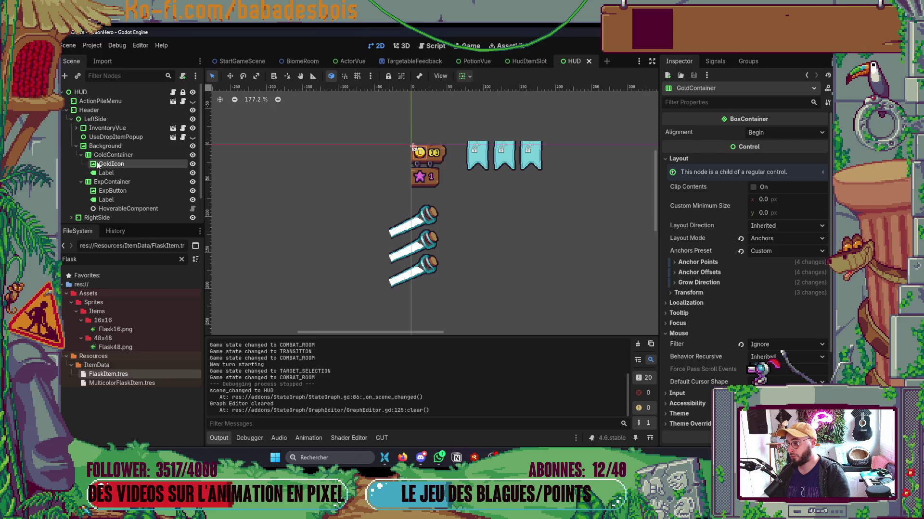
click(76, 147)
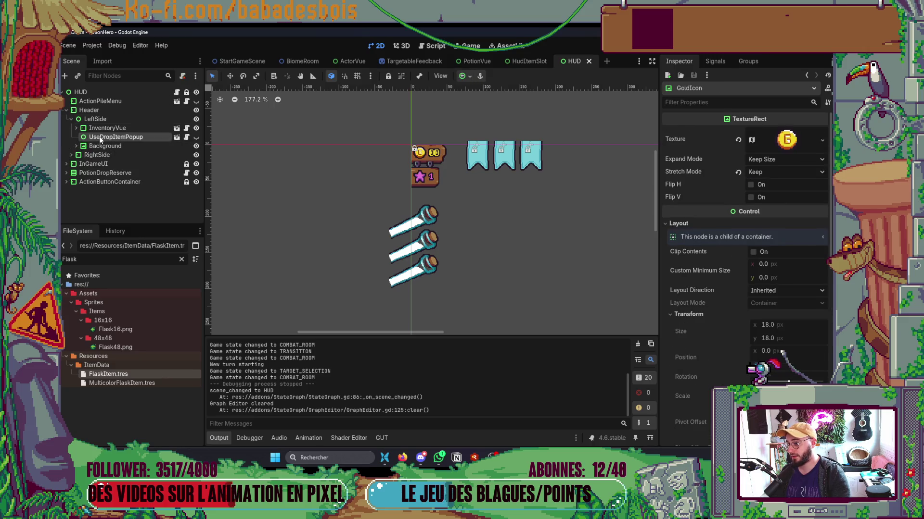
click(99, 136)
click(76, 128)
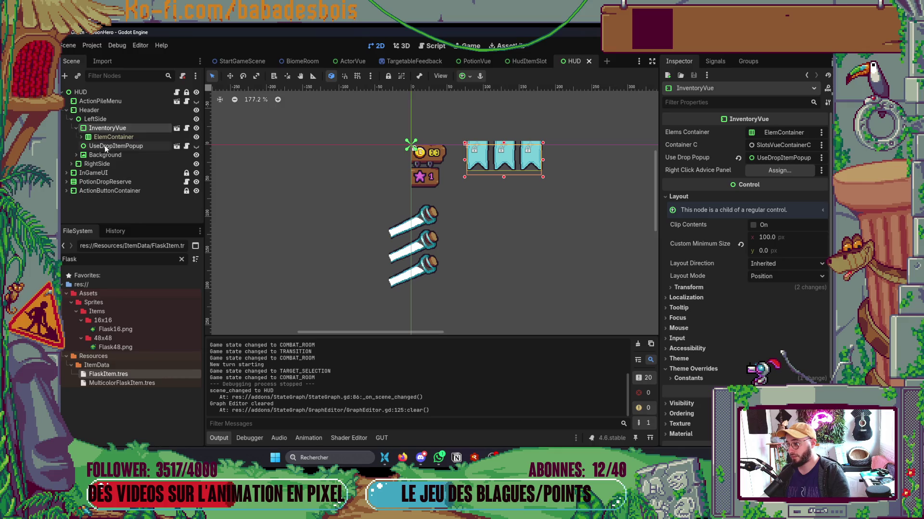
click(97, 137)
click(80, 137)
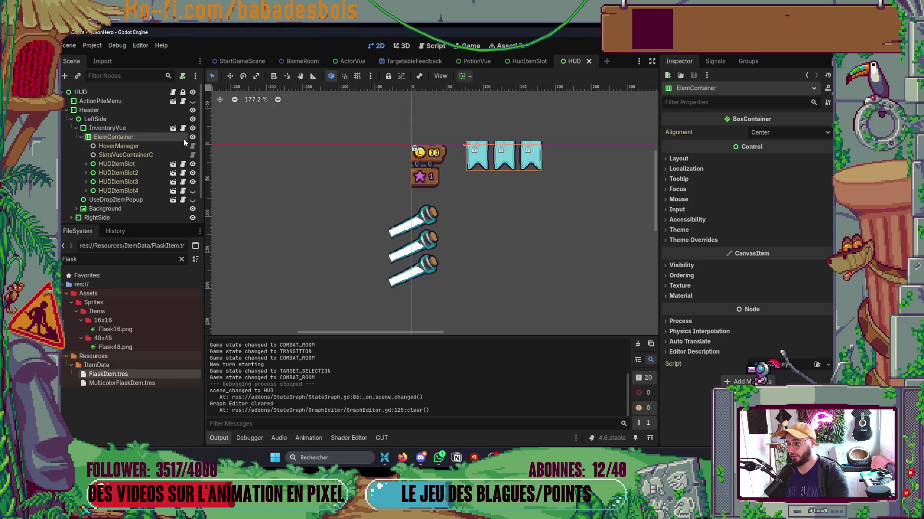
key(alt+Tab)
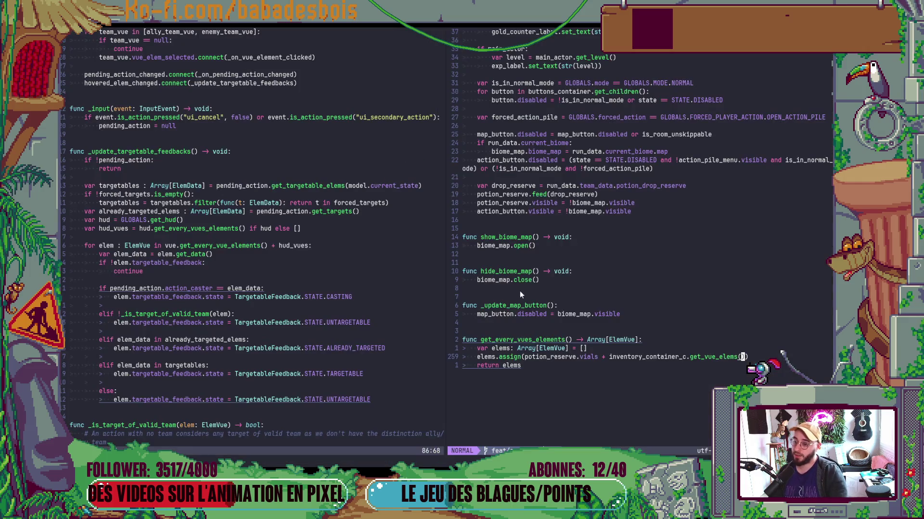
Insert var slots = inventory_container_c.get_children().filter(...) keeping only HUD_ItemSlot nodes, then save the script.
text(Ovar slots =)
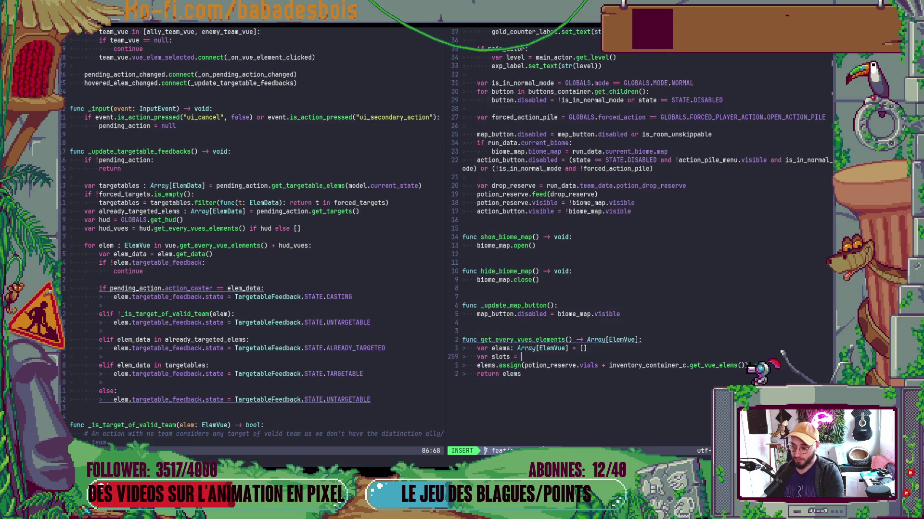
text(inventory_container_c.get_ch)
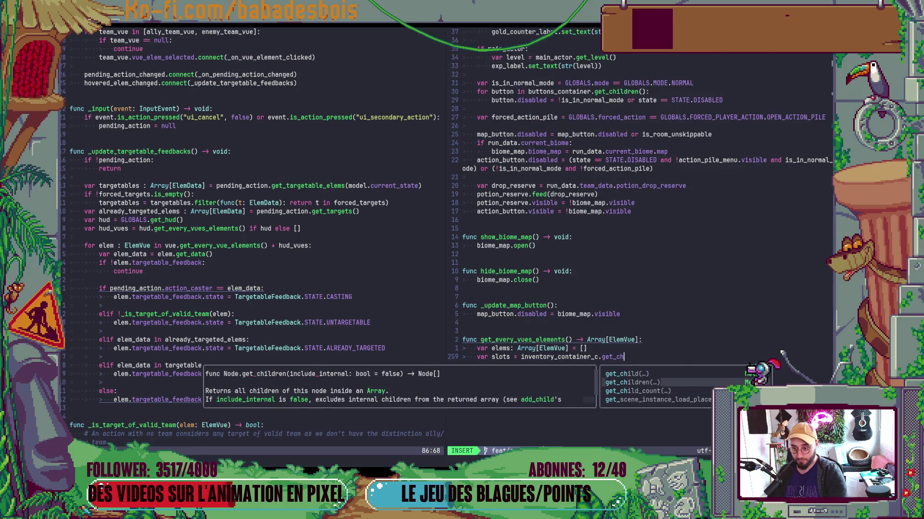
key(Return)
text().fi)
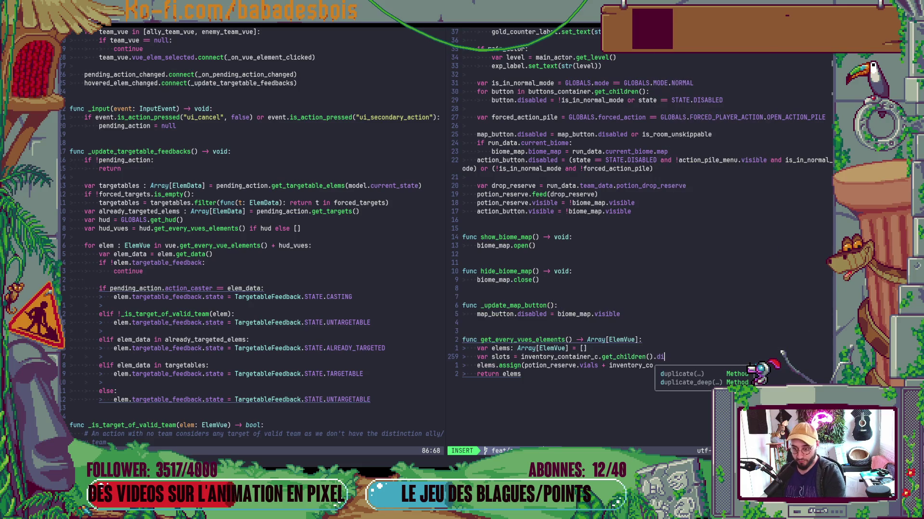
text(lt)
key(Return)
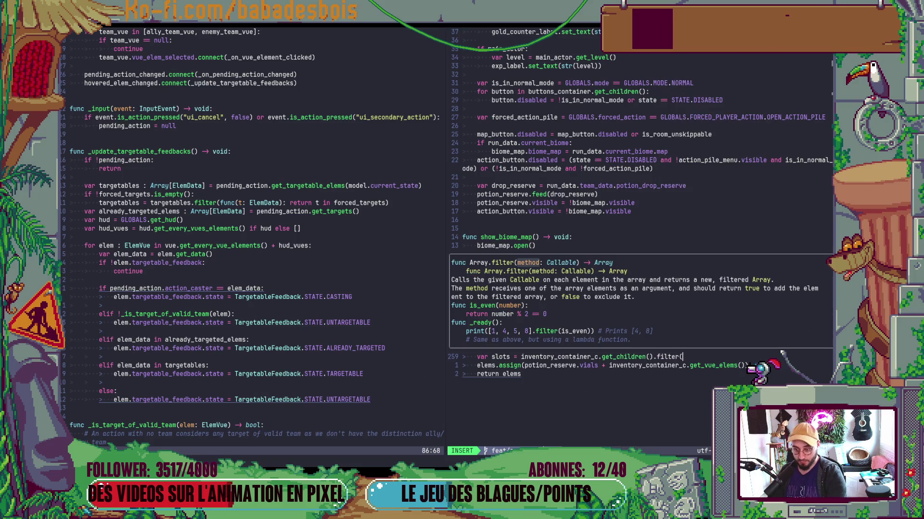
text())
text(func)
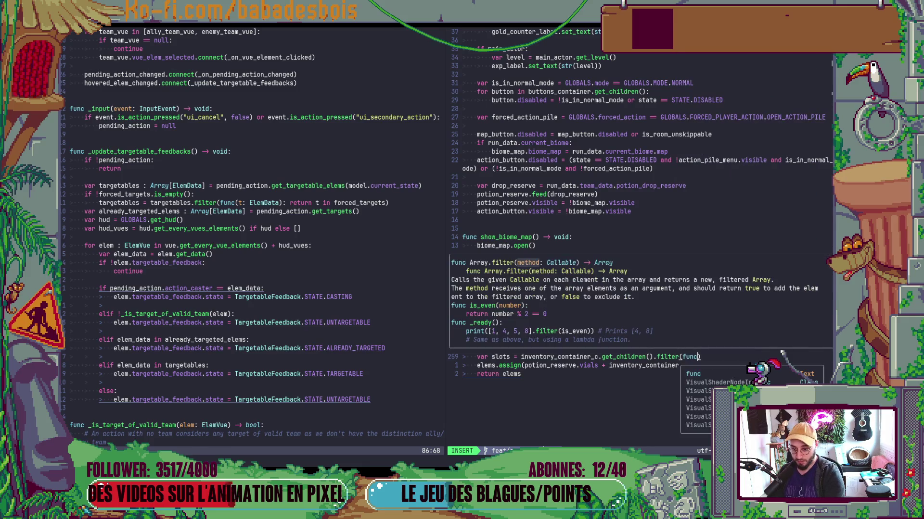
text(())
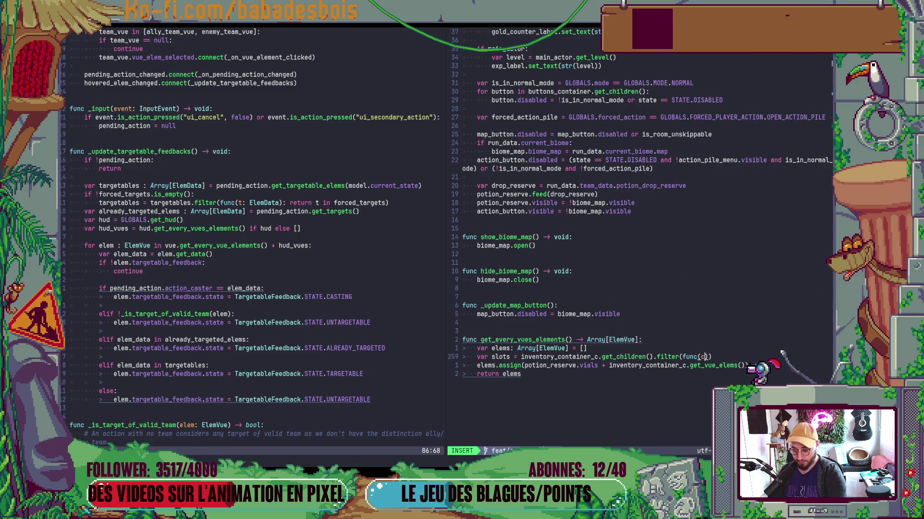
text(: Node):)
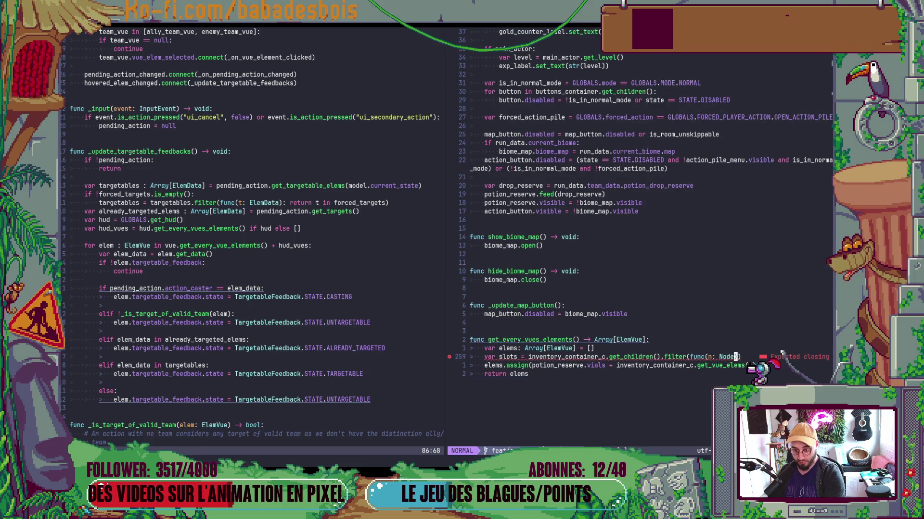
text( return nisH)
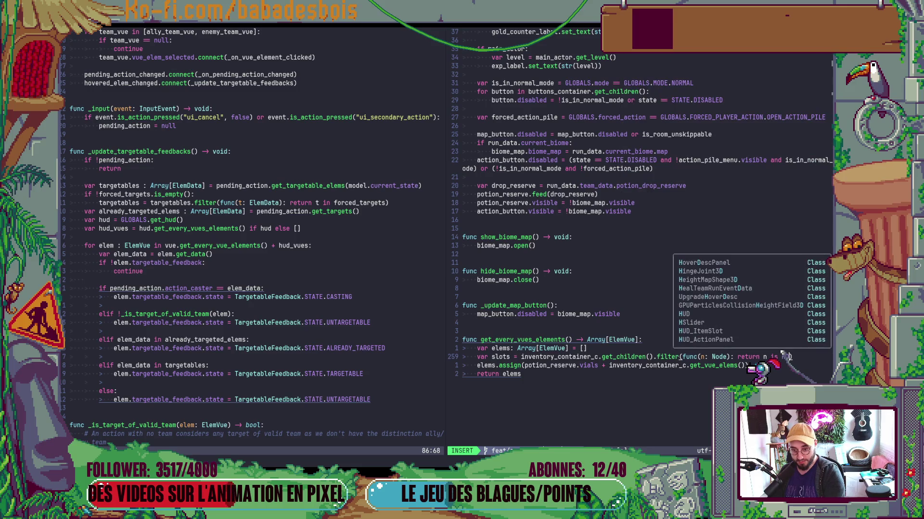
text(UD_ItemSlot)
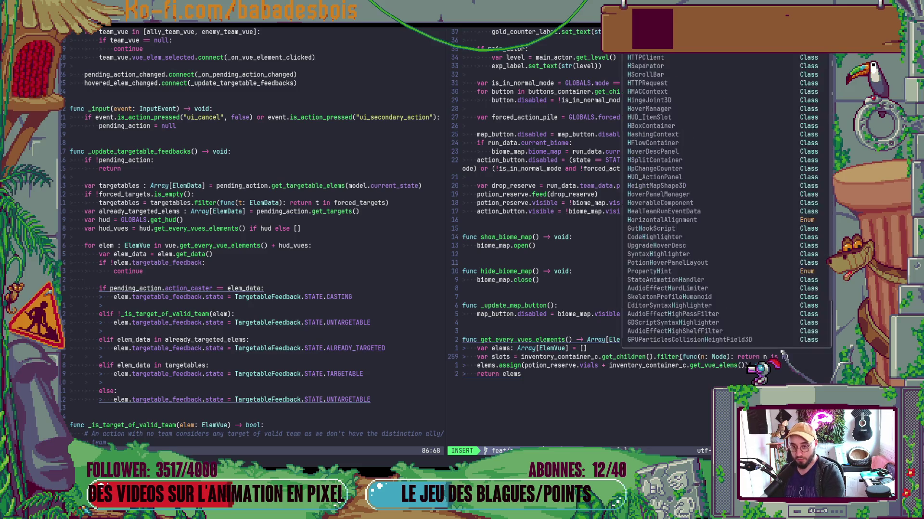
key(Escape)
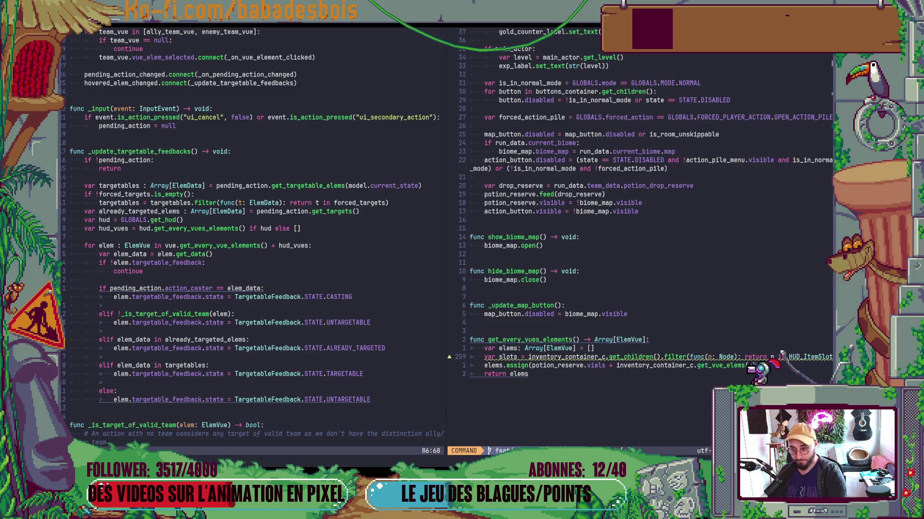
click(749, 366)
key(A)
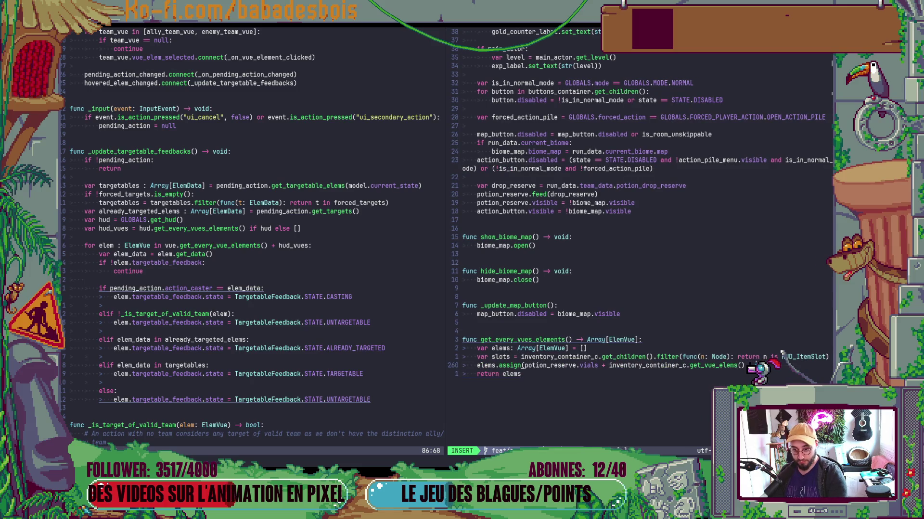
key(Escape)
key(colon)
key(alt+Tab)
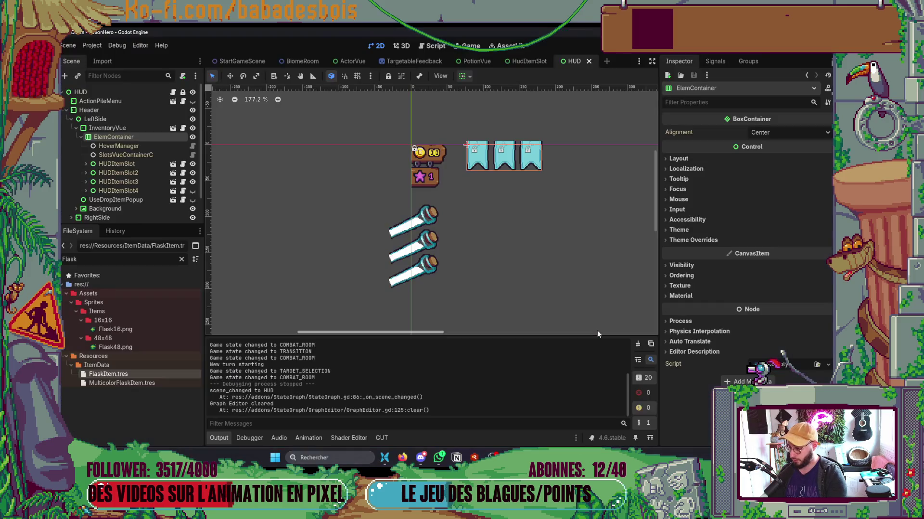
Run PotionHero with F5 and go through hero and adventure selection into a combat room.
key(F5)
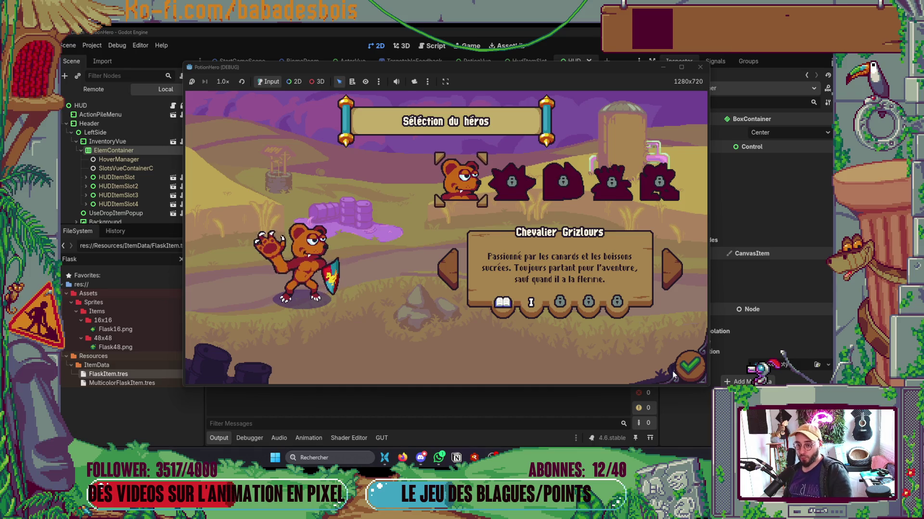
click(682, 366)
click(689, 365)
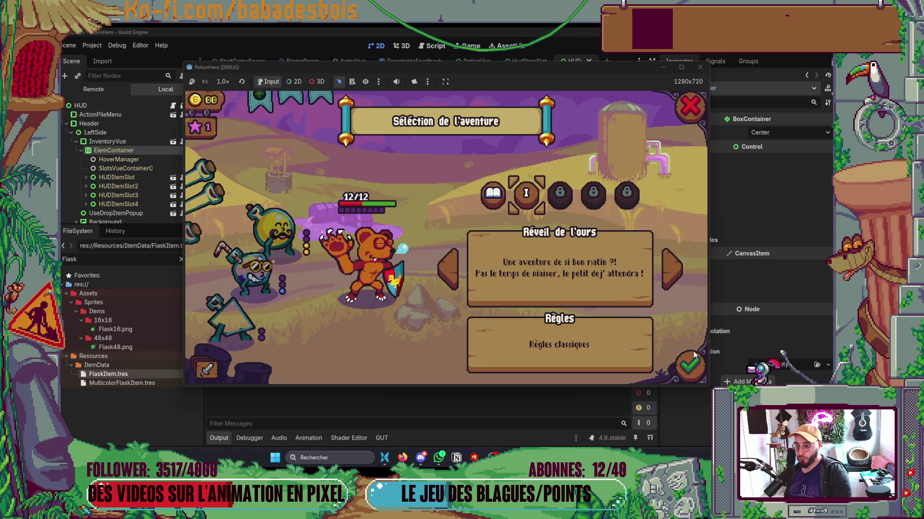
click(691, 354)
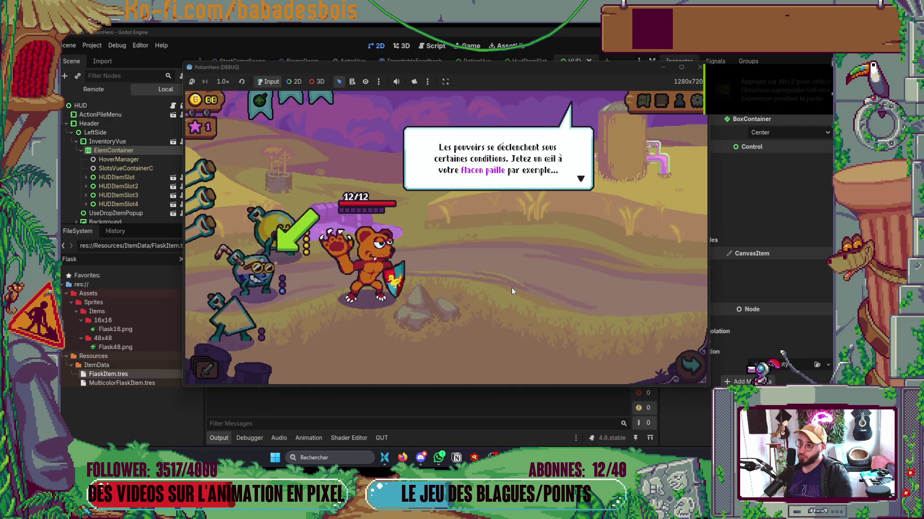
click(690, 365)
click(266, 263)
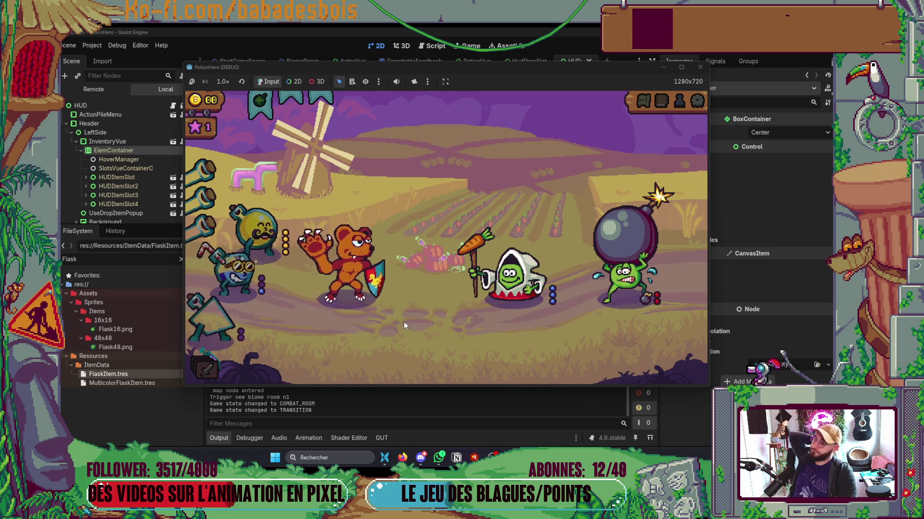
Use the HUD potion slot to enter and cancel target selection, then return to Neovim.
click(260, 100)
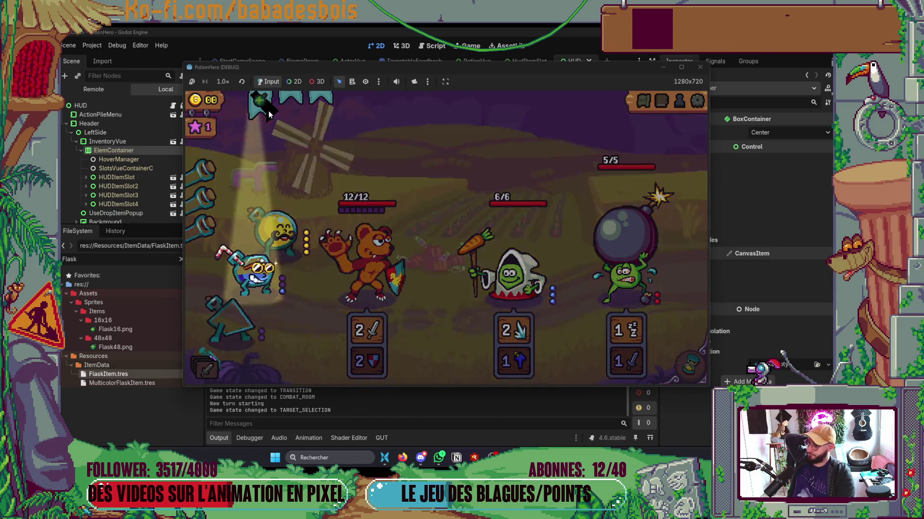
click(268, 114)
click(269, 116)
click(268, 115)
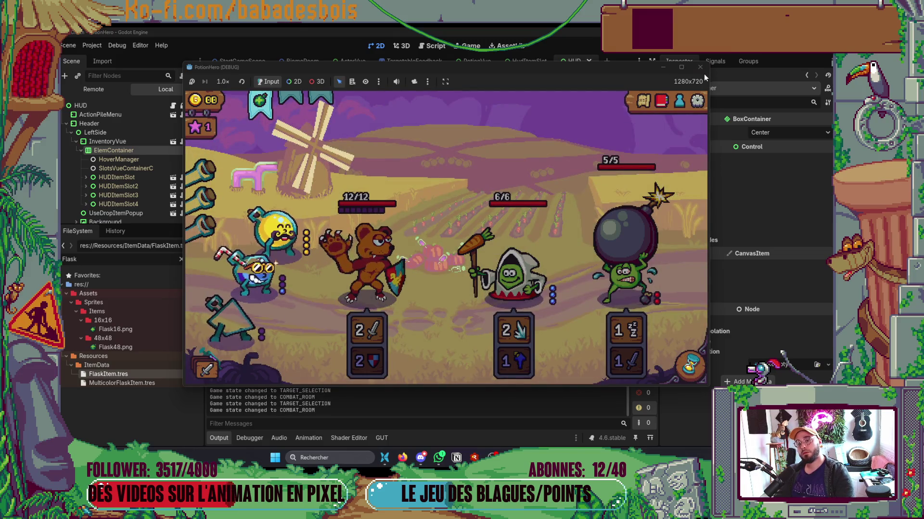
key(super+Tab)
key(Return)
scroll(341, 330, down, 3)
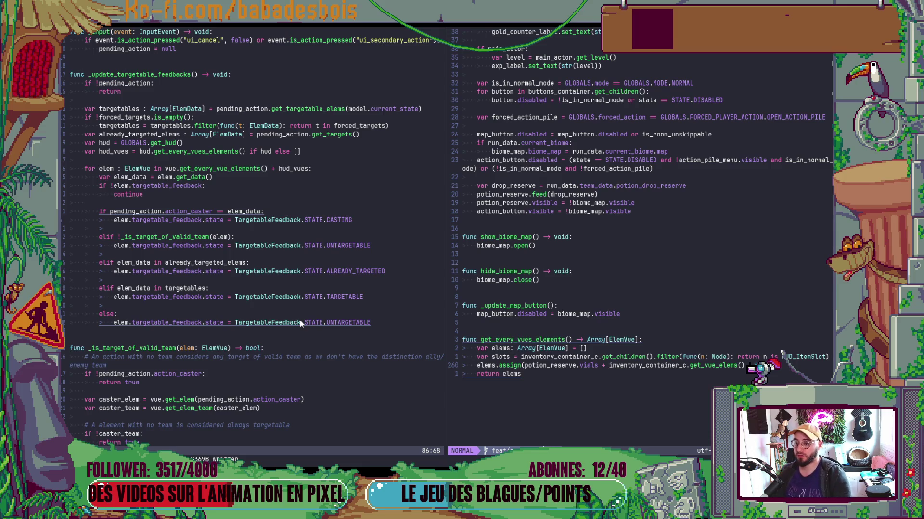
Open HUD_ItemSlot.gd and jump to its update function definition.
key(space)
key(f)
key(f)
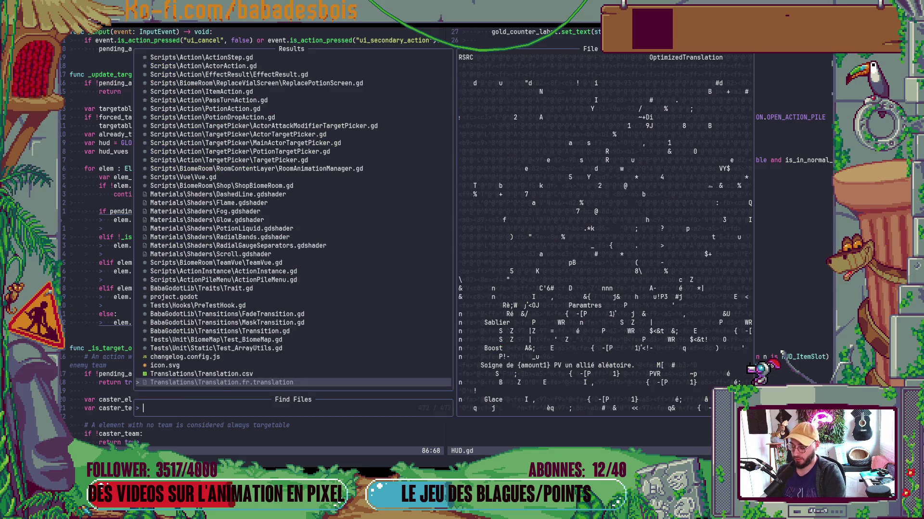
text(HUD)
key(Return)
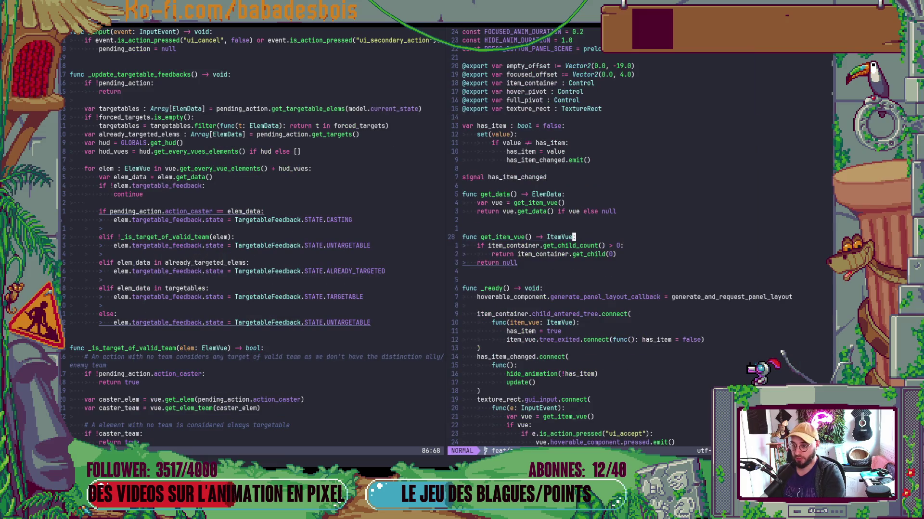
key(ctrl+d)
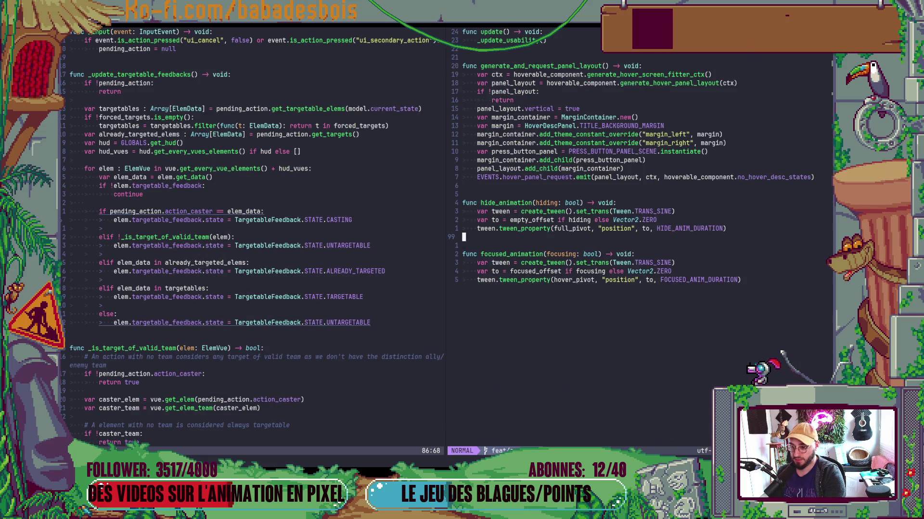
key(space)
key(s)
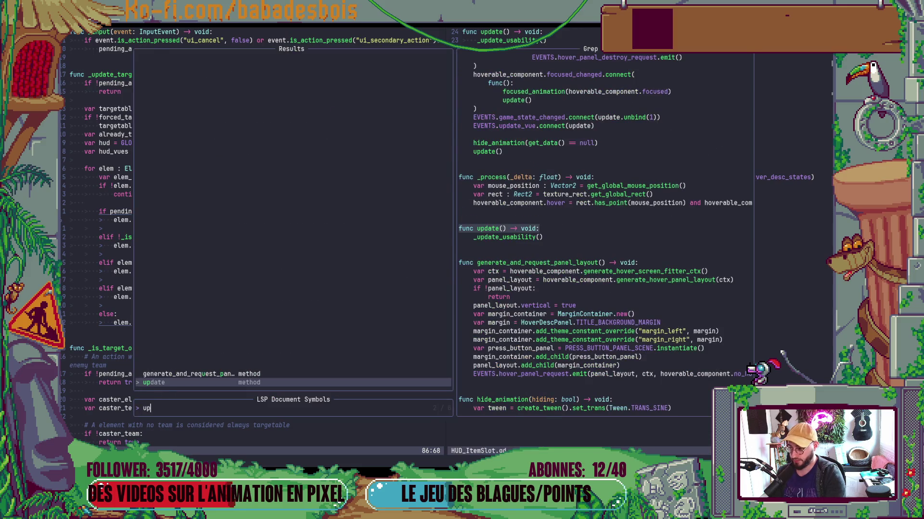
key(Return)
key(j)
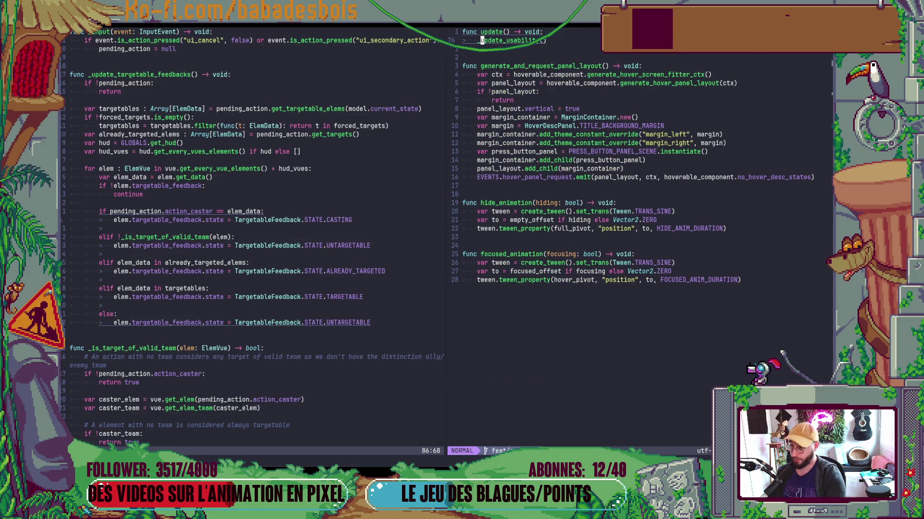
Cut the update function out of HUD_ItemSlot.gd and save the file.
key(d)
key(k)
key(z)
key(z)
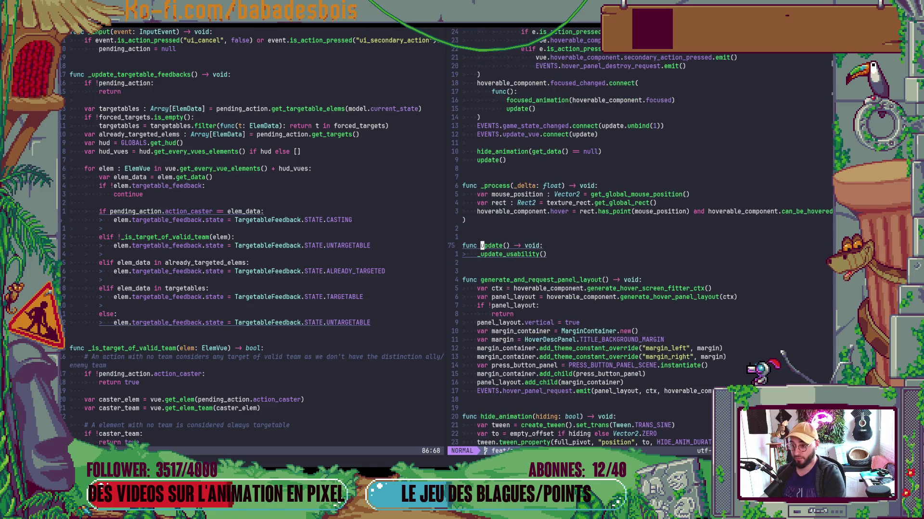
text(dj)
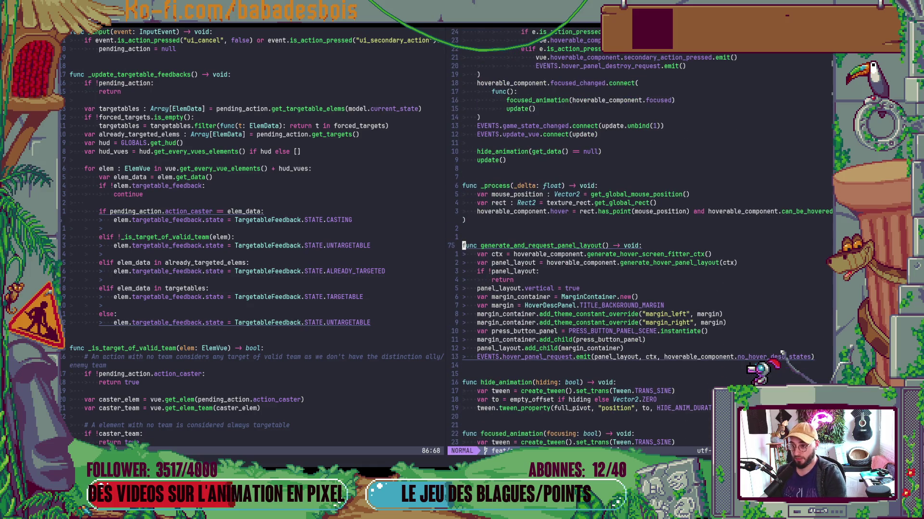
text(:w)
key(Return)
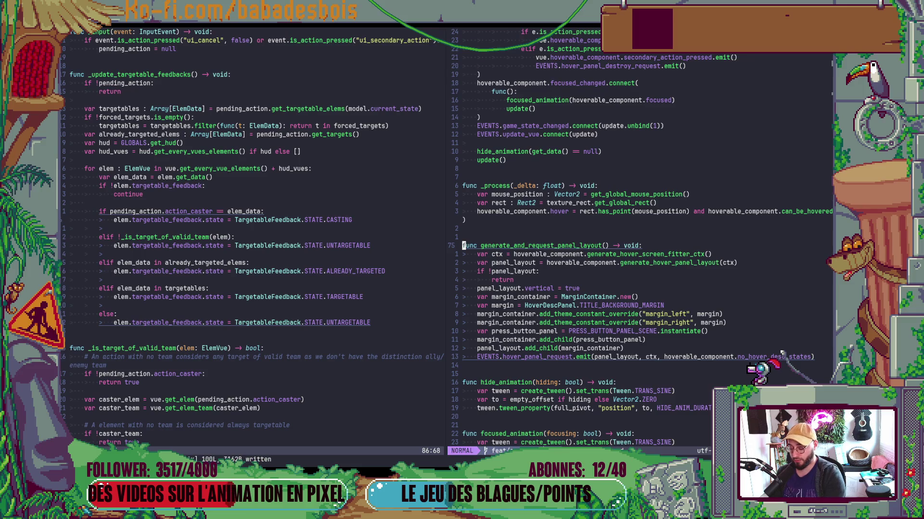
key(ctrl+u)
key(j)
key(j)
key(j)
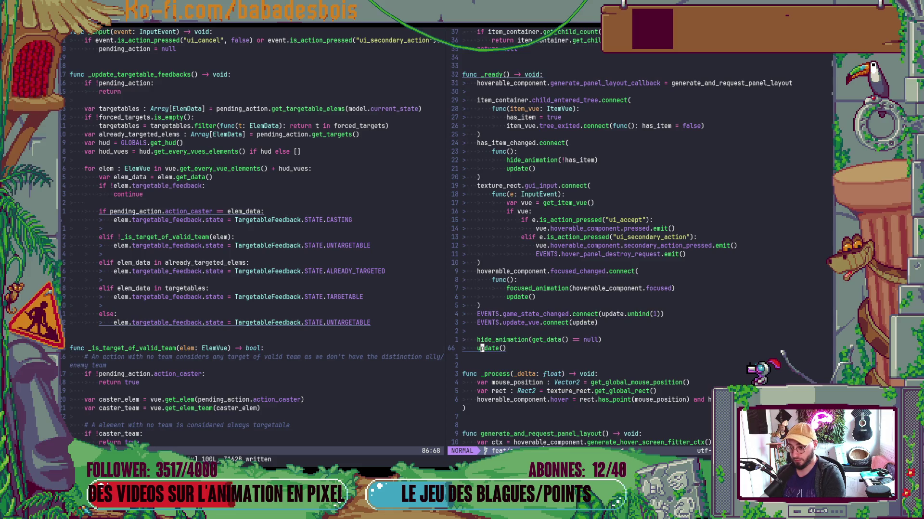
Search the document symbols for update, move down to line 49, and glance at TargetManager.gd.
key(space)
text(ds)
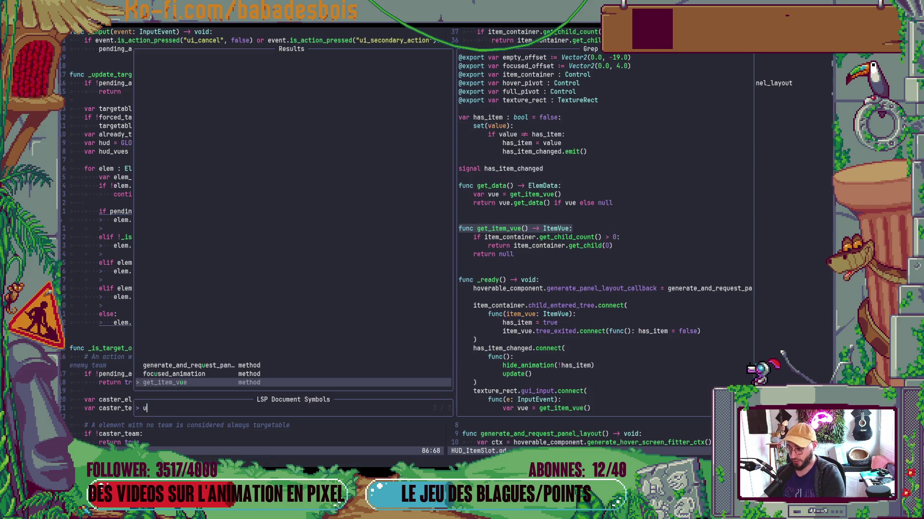
text(up)
key(Escape)
key(g)
key(g)
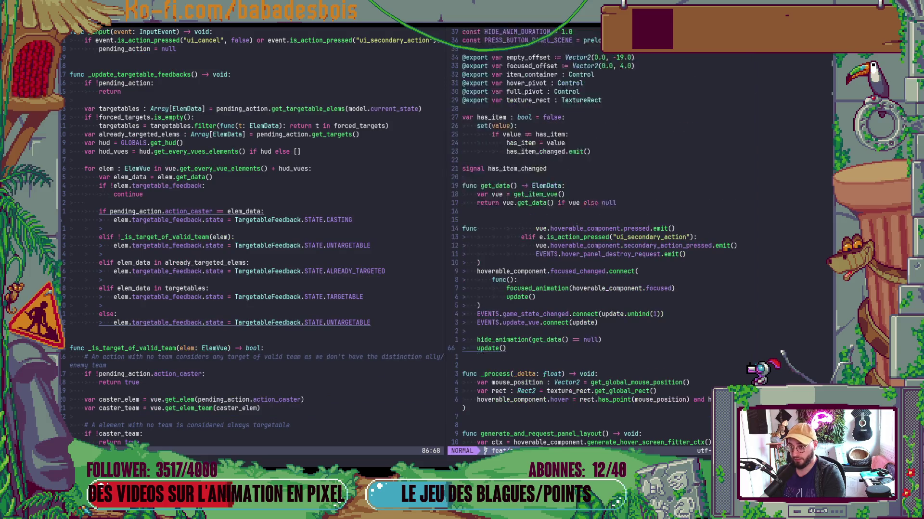
key(w)
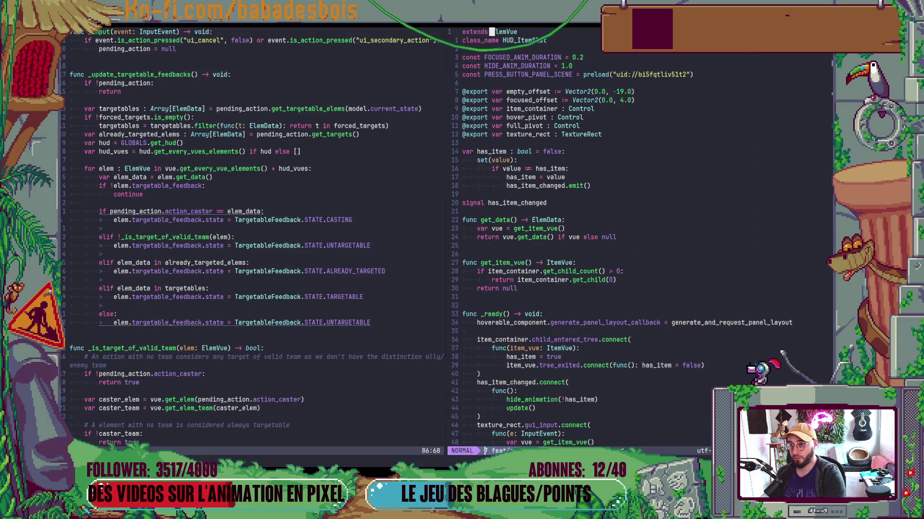
key(4)
key(8)
key(j)
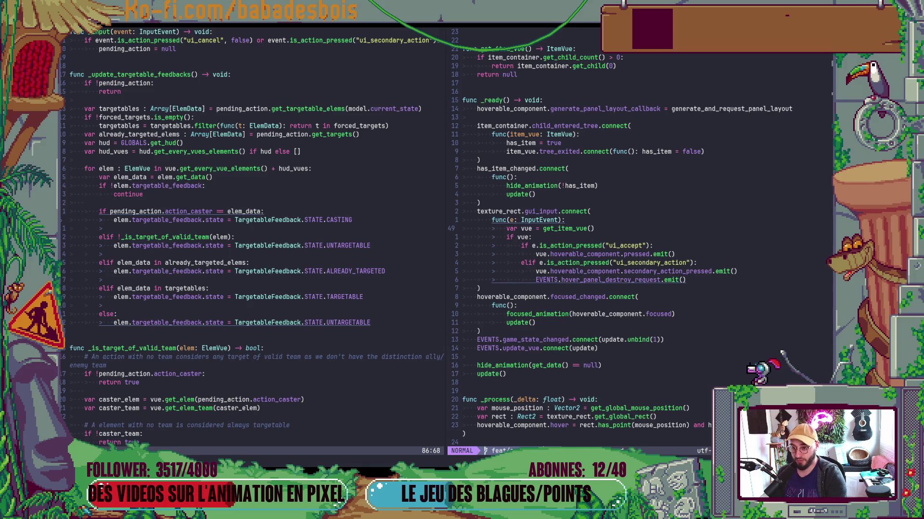
key(ctrl+h)
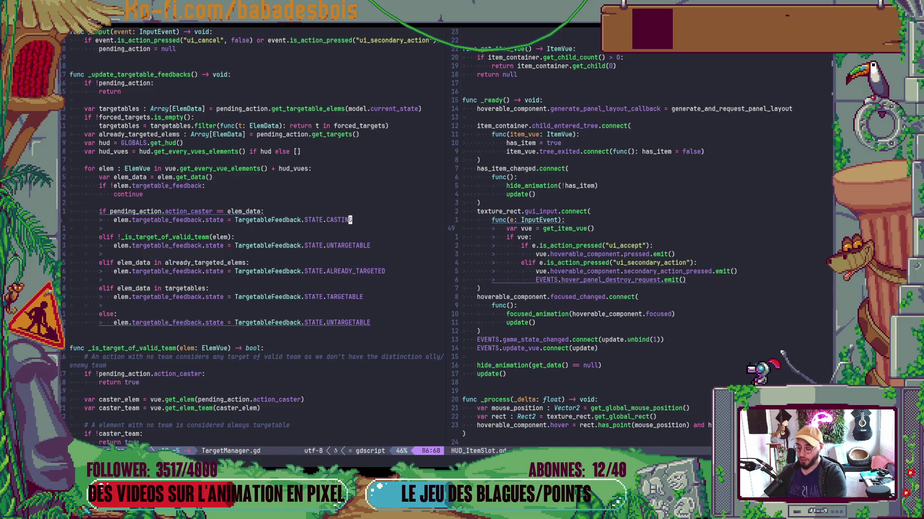
Paste the update function at the end of HUD_ItemSlot.gd and save.
key(ctrl+w)
key(l)
key(shift+g)
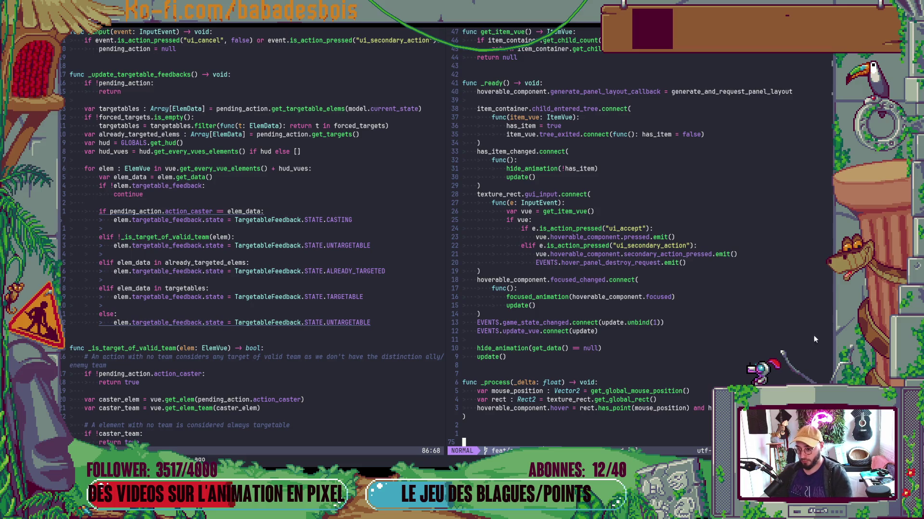
scroll(652, 365, down, 4)
key(shift+p)
key(j)
key(colon)
key(alt+Tab)
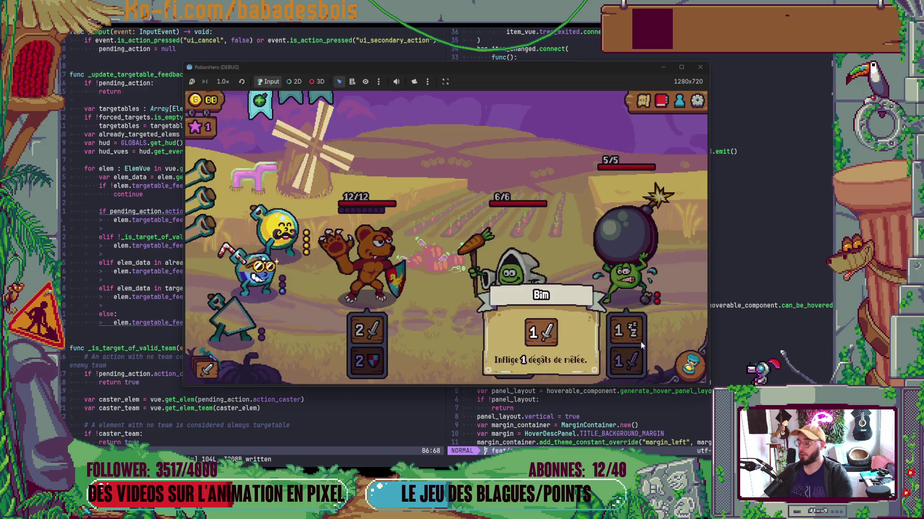
Remove the line-76 breakpoint in HUD_ItemSlot.gd and resume the paused game.
key(alt+Tab)
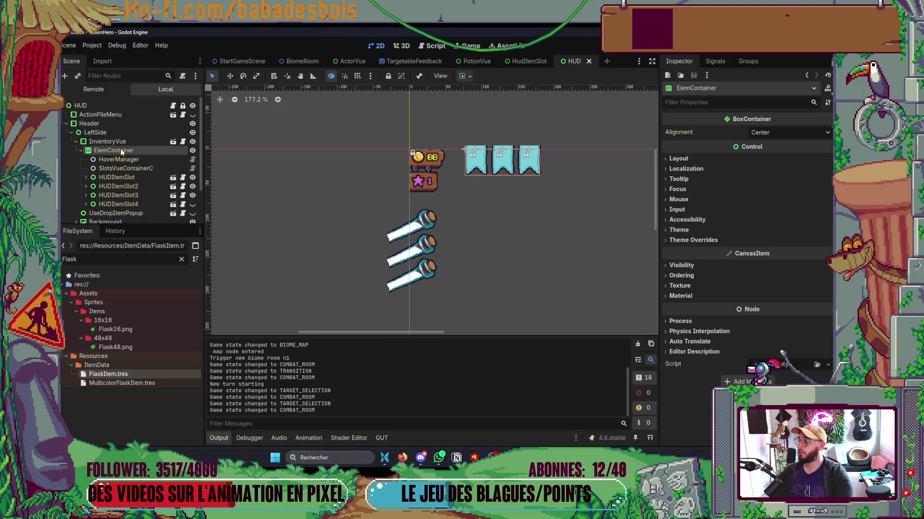
click(182, 178)
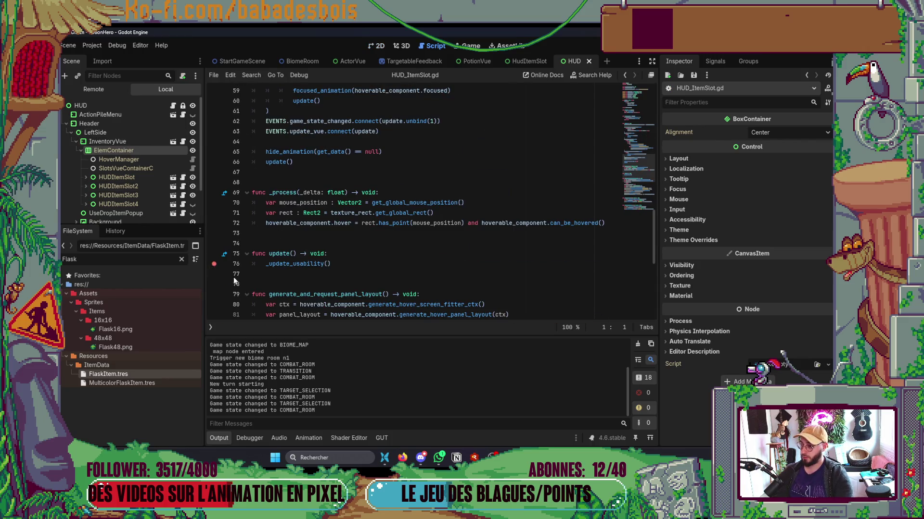
key(alt+Tab)
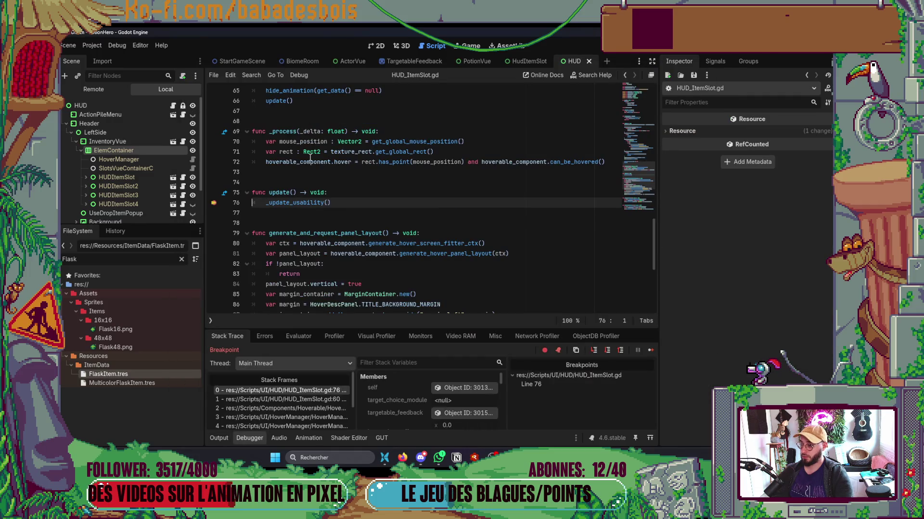
mouse_move(311, 158)
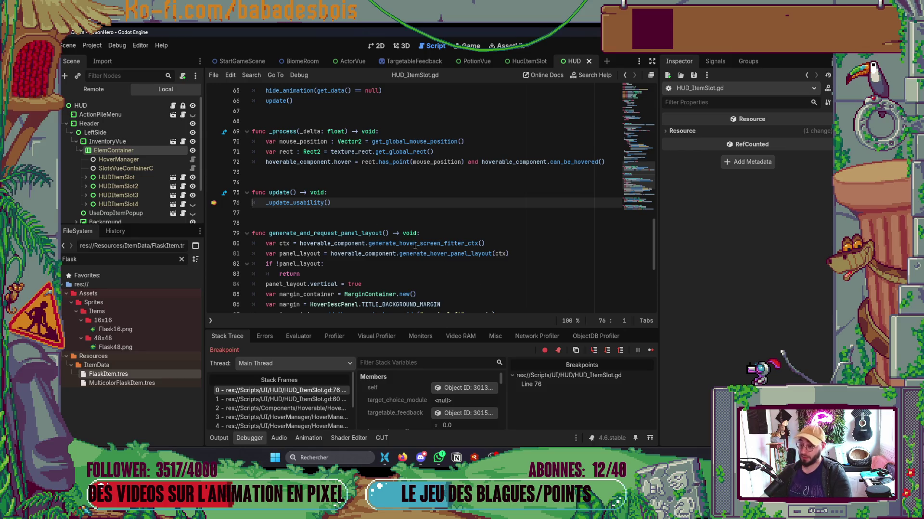
click(213, 202)
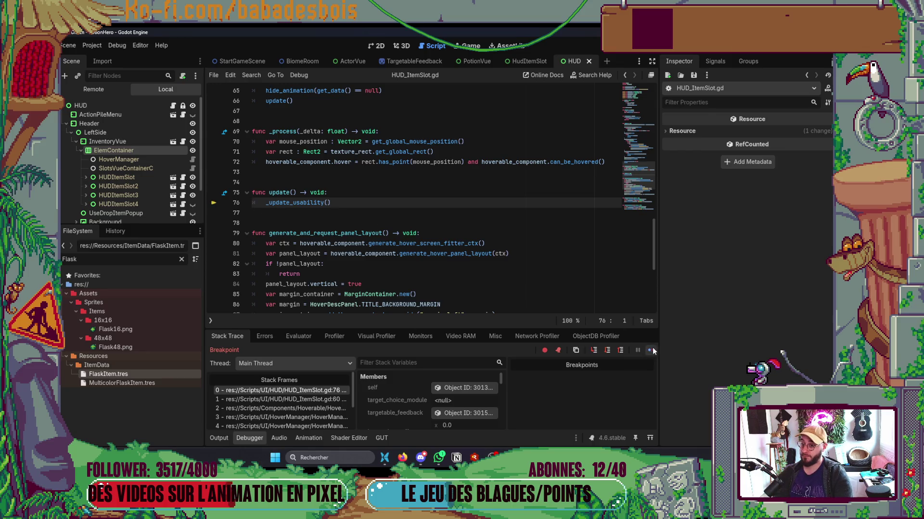
click(650, 350)
mouse_move(264, 103)
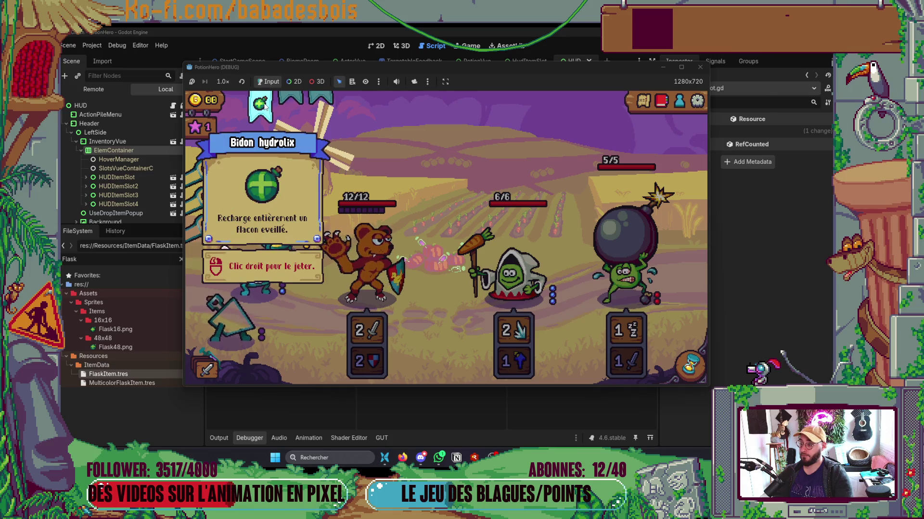
In ElemVue.gd's _update_usability, start a new 'if self is HUD' line under the target-selection check.
key(alt+Tab)
key(alt+Tab)
key(alt+Tab)
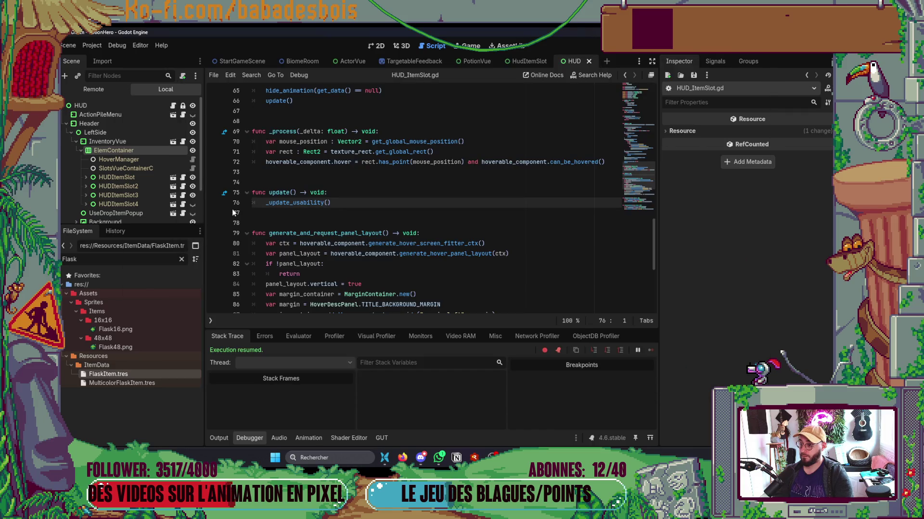
ctrl+click(309, 203)
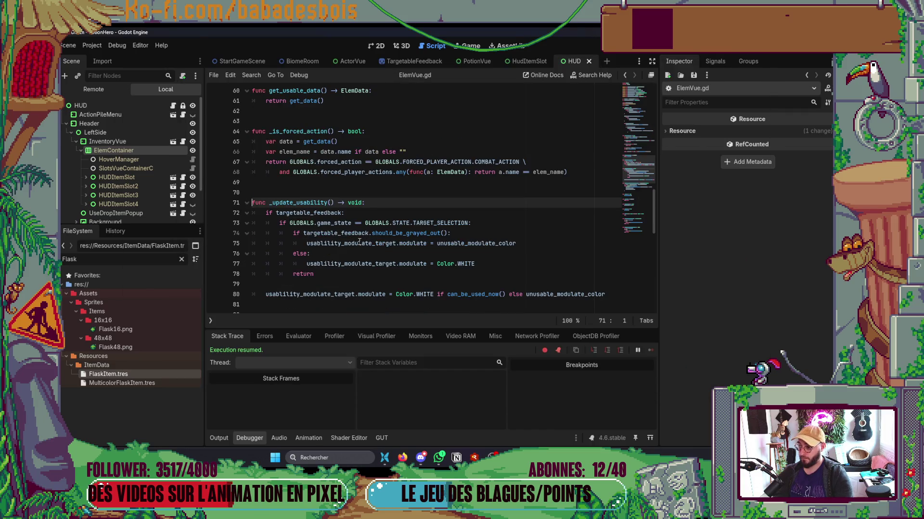
click(481, 225)
key(Return)
text(if )
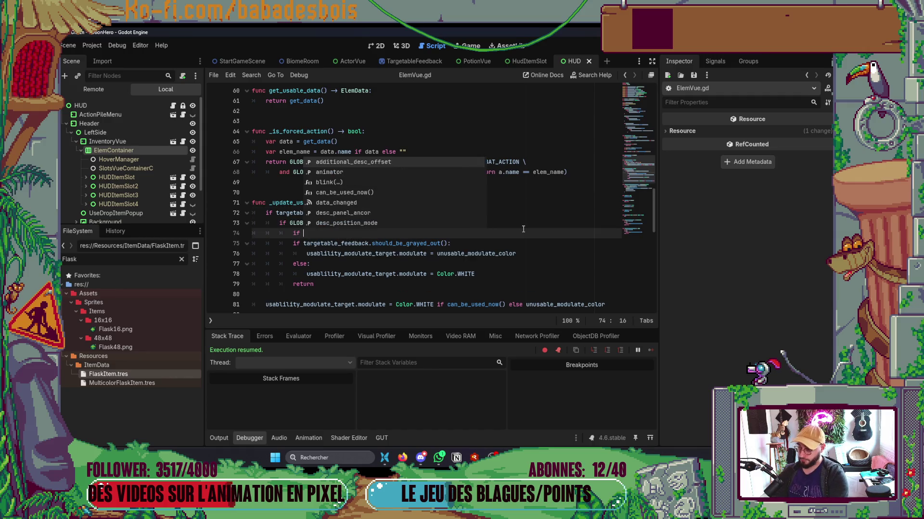
text(self)
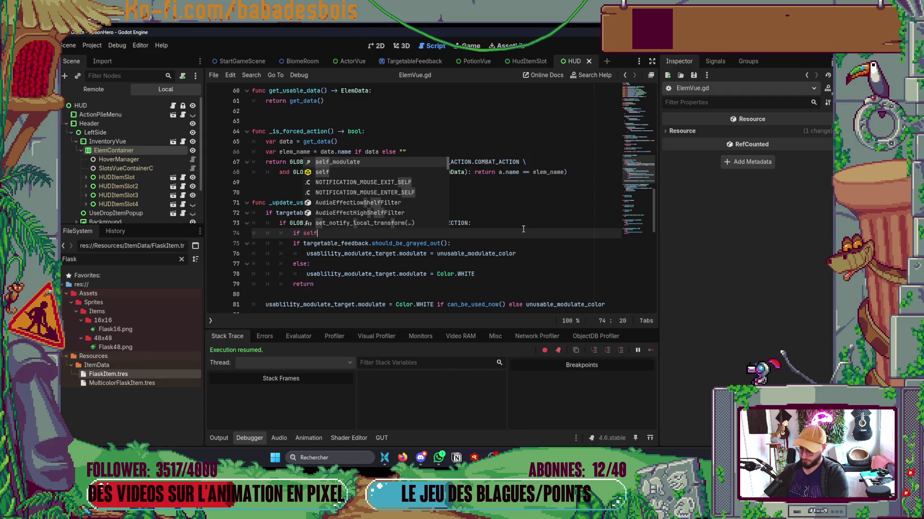
text( is HUD)
Complete the check as 'if self is HUD_ItemSlot:' with print("Slot updated") indented beneath it.
key(Down)
key(Down)
key(Return)
text(:)
key(Return)
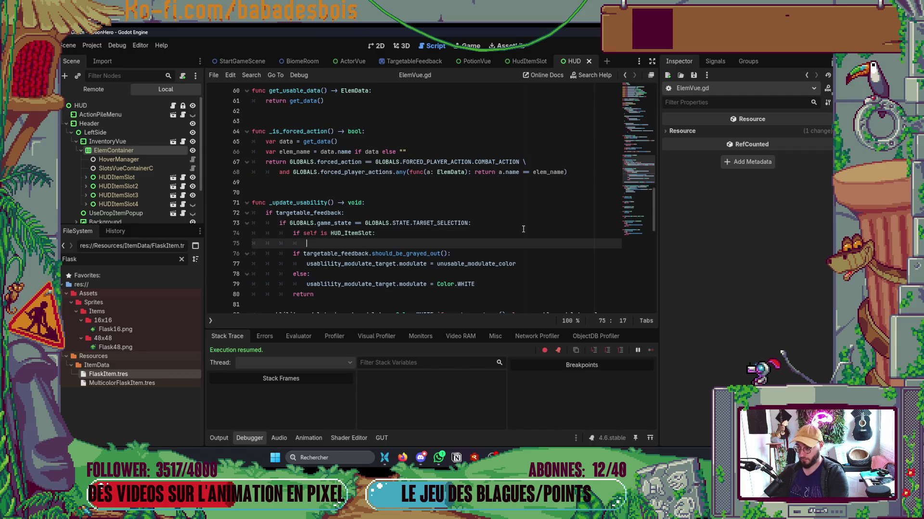
text(nt())
text(Slot)
text( ui)
key(BackSpace)
text(pdated)
text(:w)
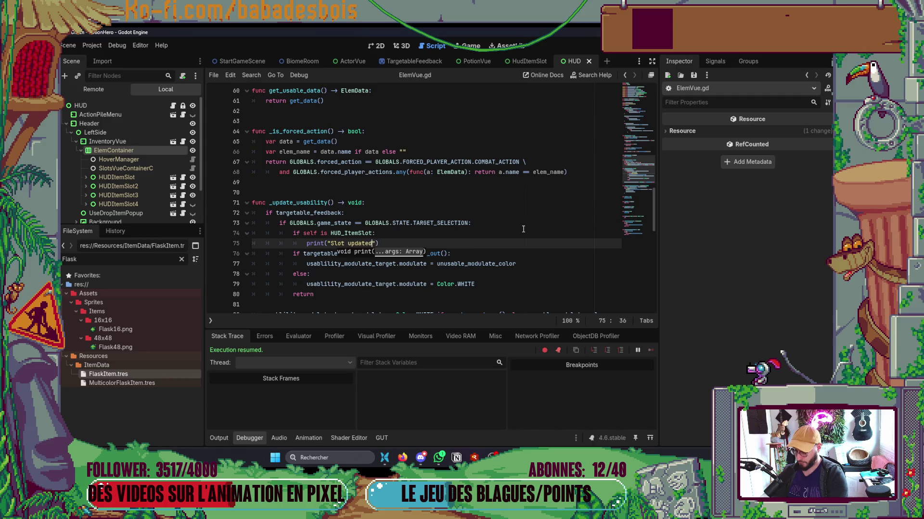
key(Down)
key(End)
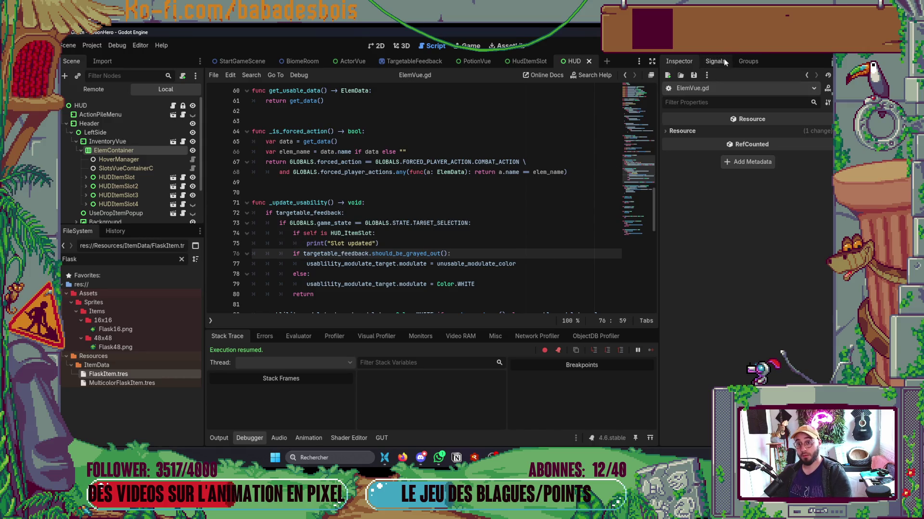
Run PotionHero with F5, confirm hero and adventure, and enter a combat room to check Output.
key(F5)
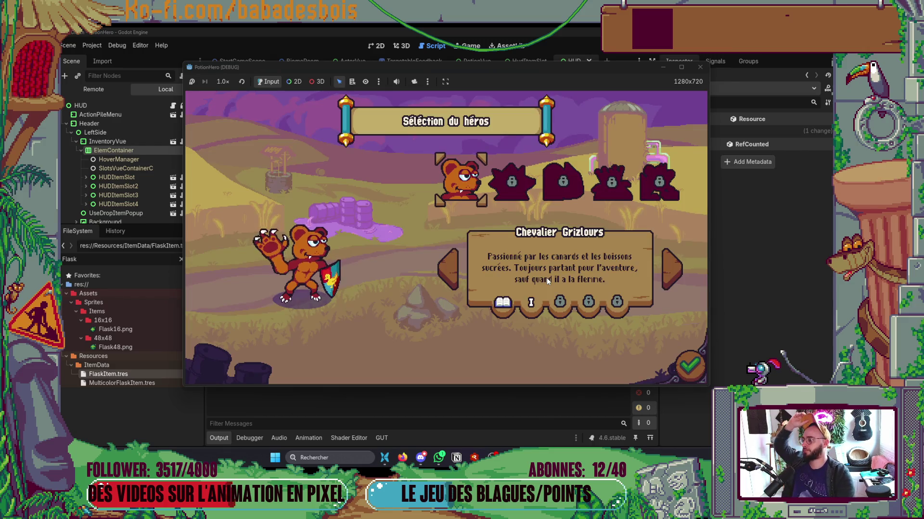
click(693, 369)
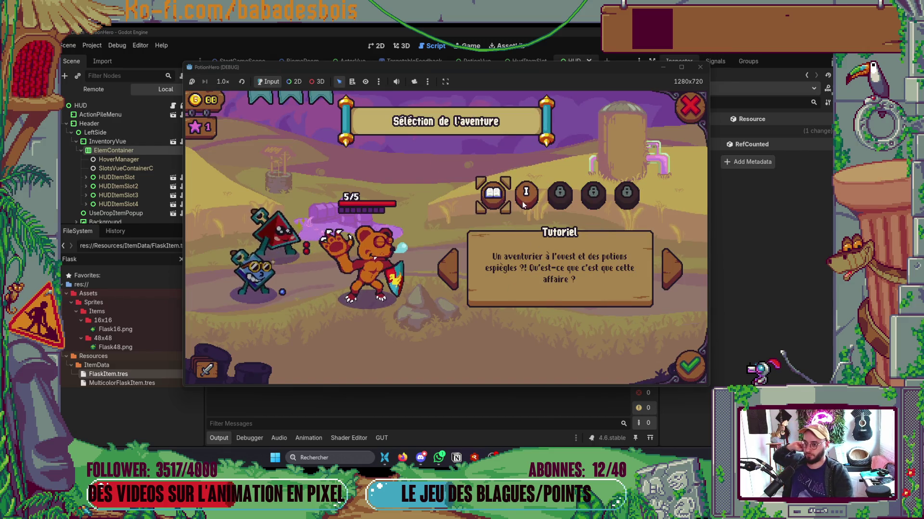
click(671, 269)
click(700, 378)
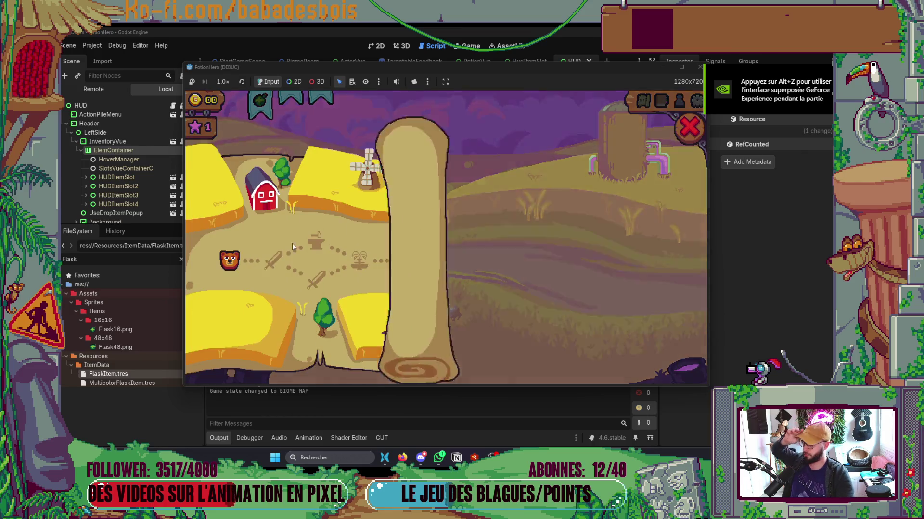
click(258, 275)
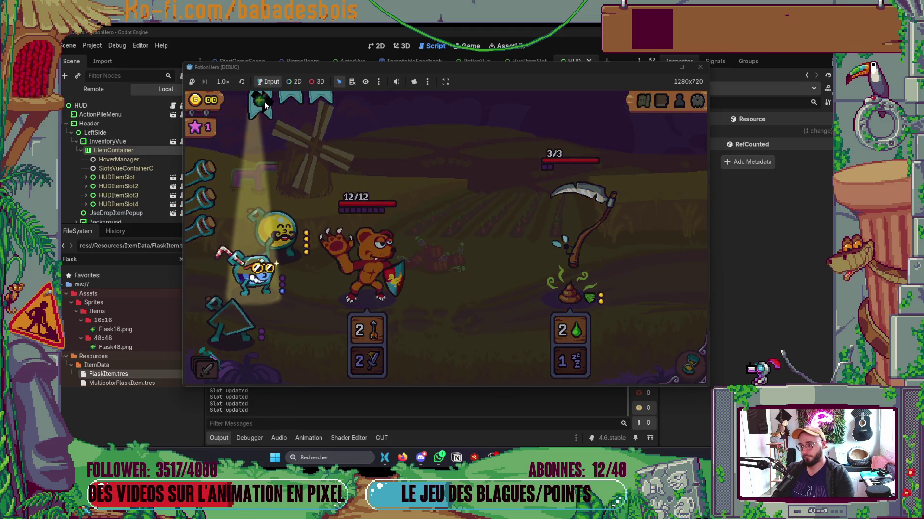
mouse_move(265, 105)
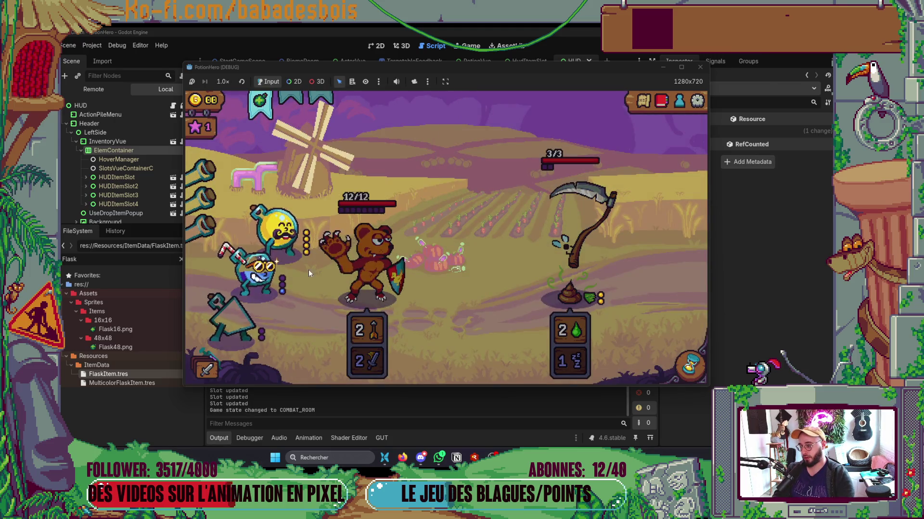
click(287, 413)
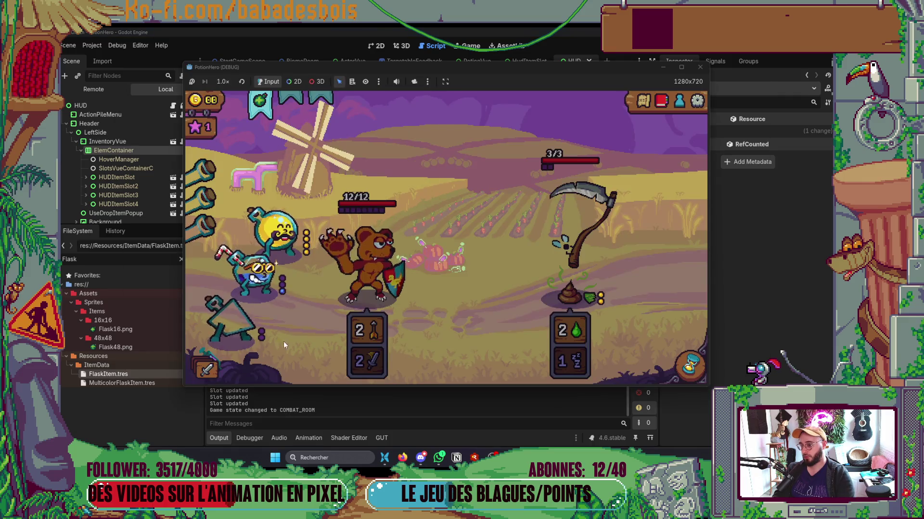
key(alt+Tab)
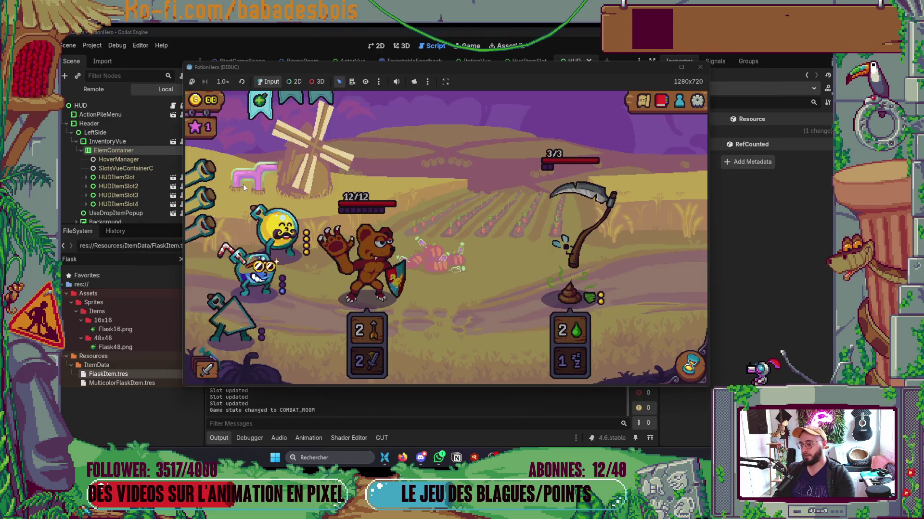
Enter, cancel and retry the flask slot's target selection, then return to ElemVue.gd.
mouse_move(264, 115)
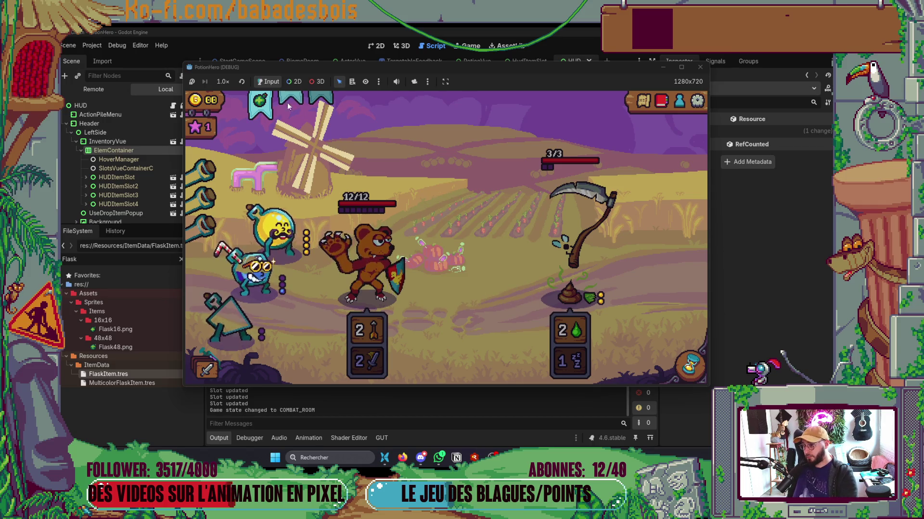
click(268, 104)
click(267, 103)
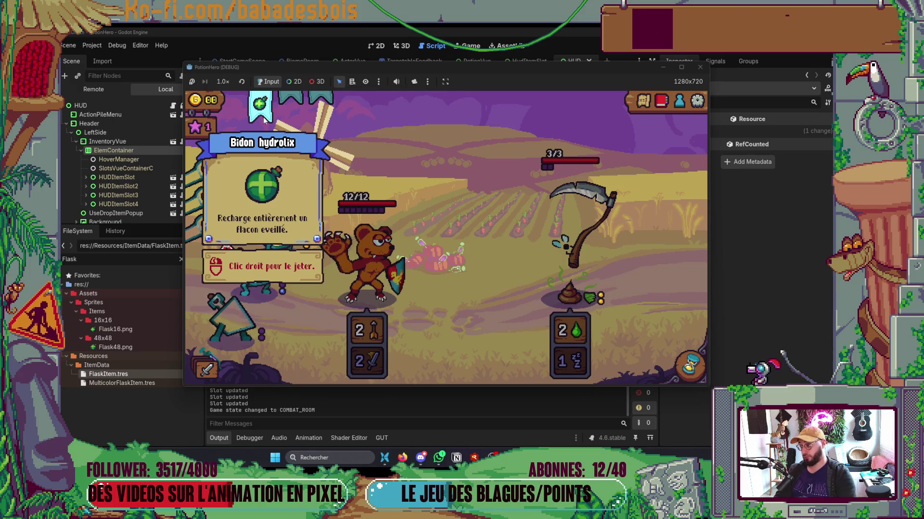
click(263, 120)
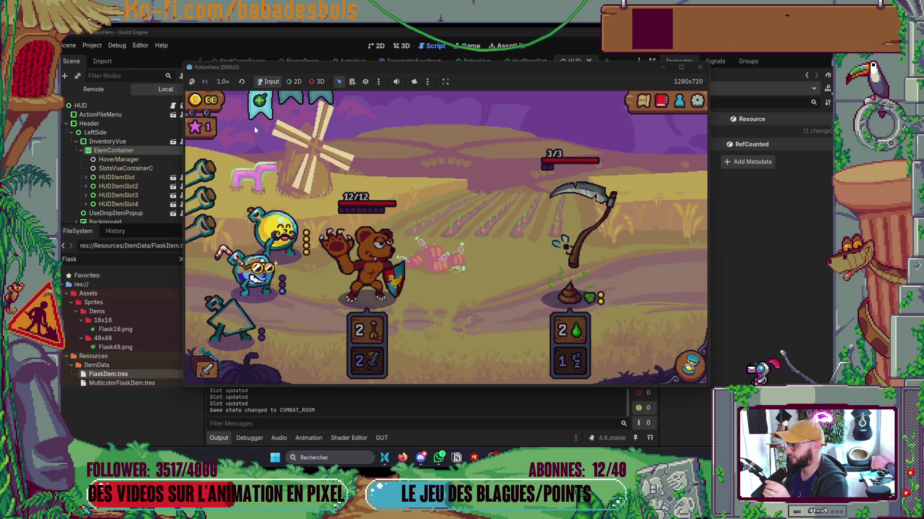
key(alt+Tab)
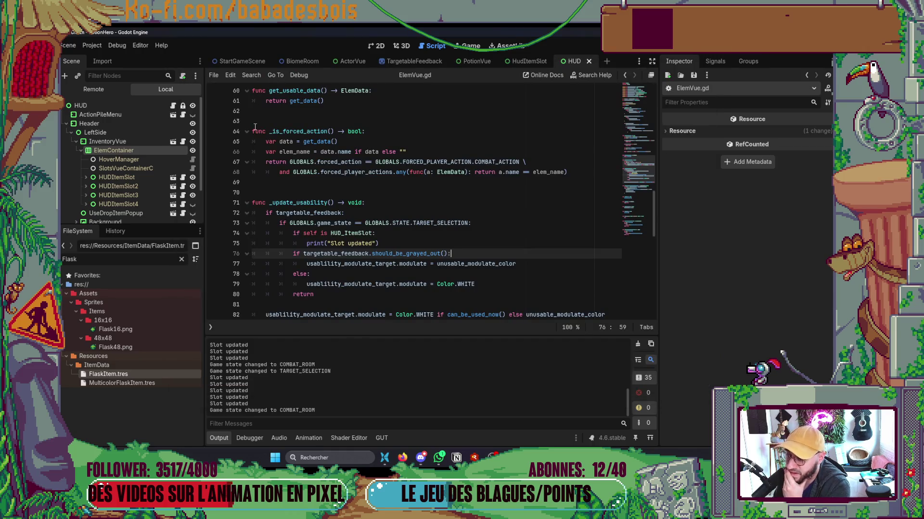
Delete the 'if self is HUD_ItemSlot' check and its print, save ElemVue.gd, and return to the game.
scroll(401, 165, down, 1)
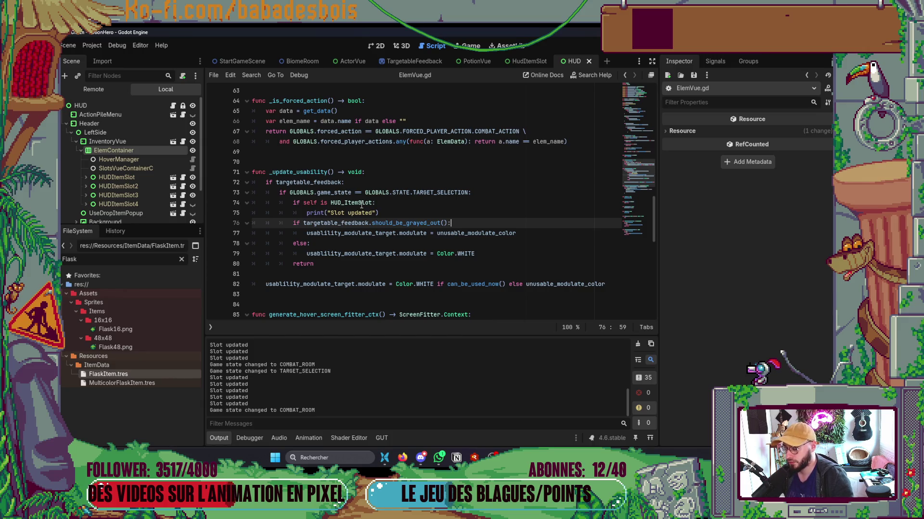
drag(400, 212, 213, 202)
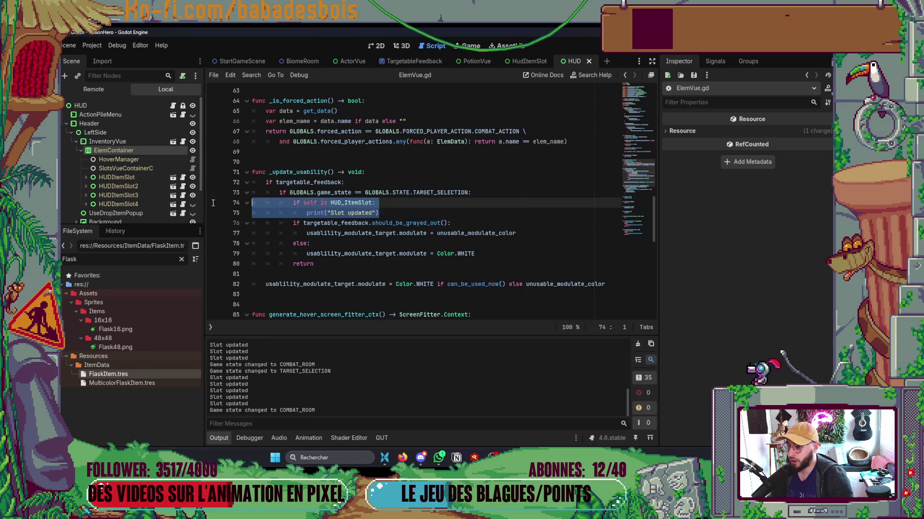
key(BackSpace)
key(BackSpace)
click(520, 243)
key(ctrl+s)
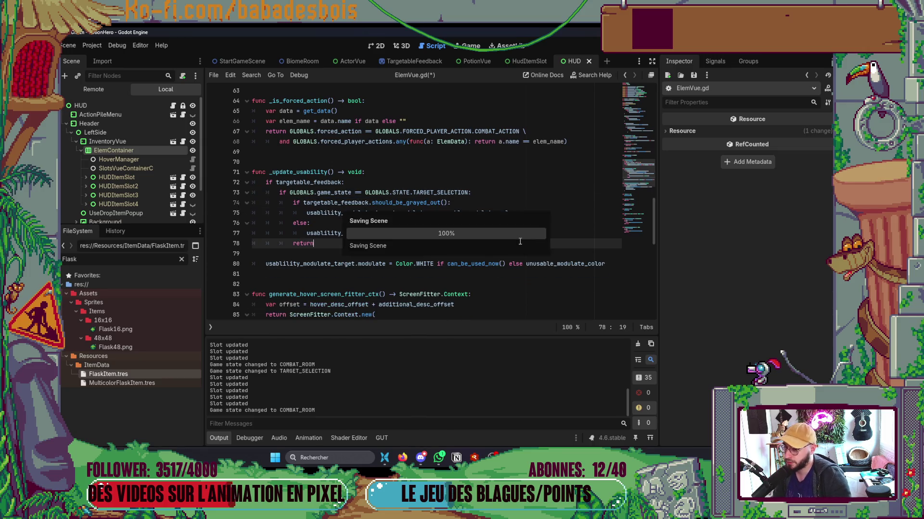
key(alt+Tab)
key(alt+Tab)
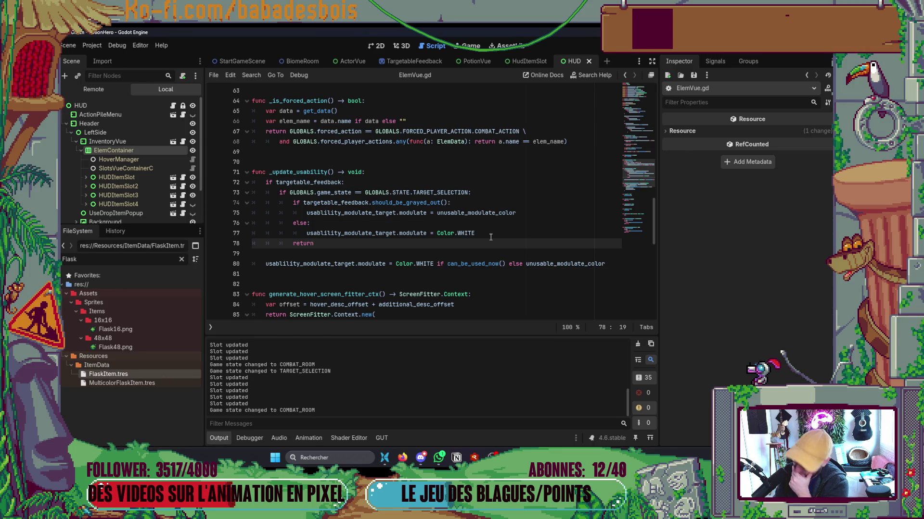
key(alt+Tab)
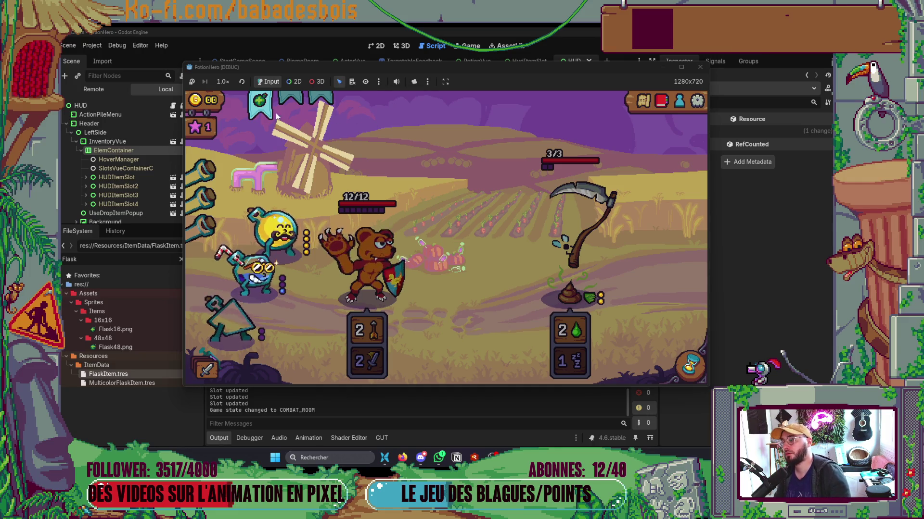
Toggle the flask's target selection on and off twice in the running game.
click(261, 110)
click(262, 111)
click(263, 113)
click(263, 112)
key(alt+Tab)
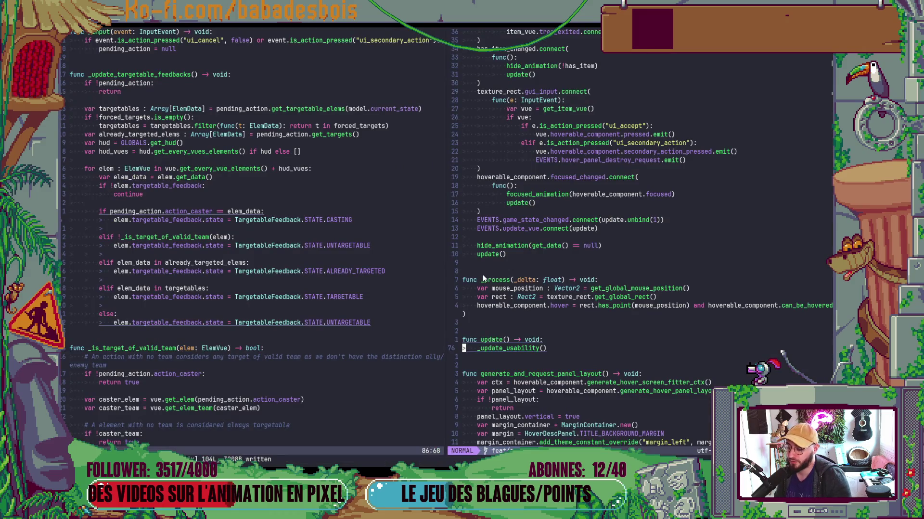
key(alt+Tab)
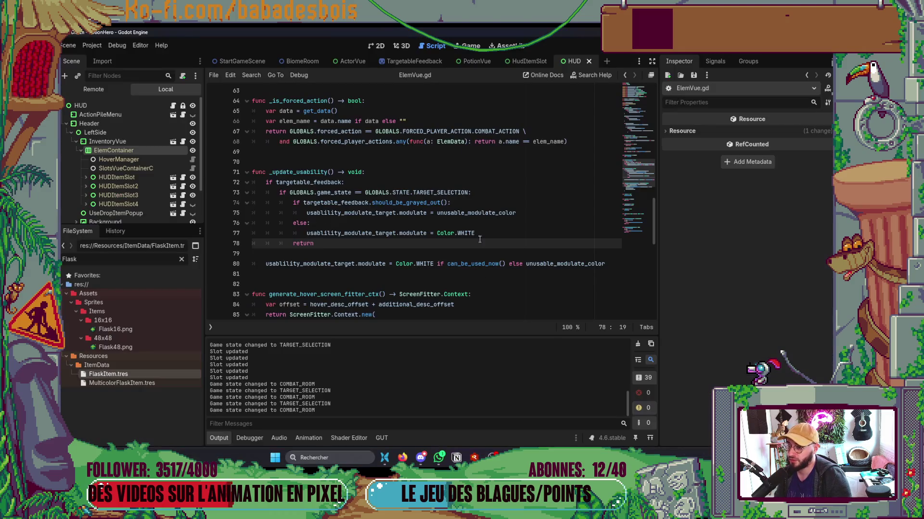
In the HudItemSlot scene, set HUDItemSlot's Usability Modulate Target to HoverPivot and relaunch the game.
click(376, 46)
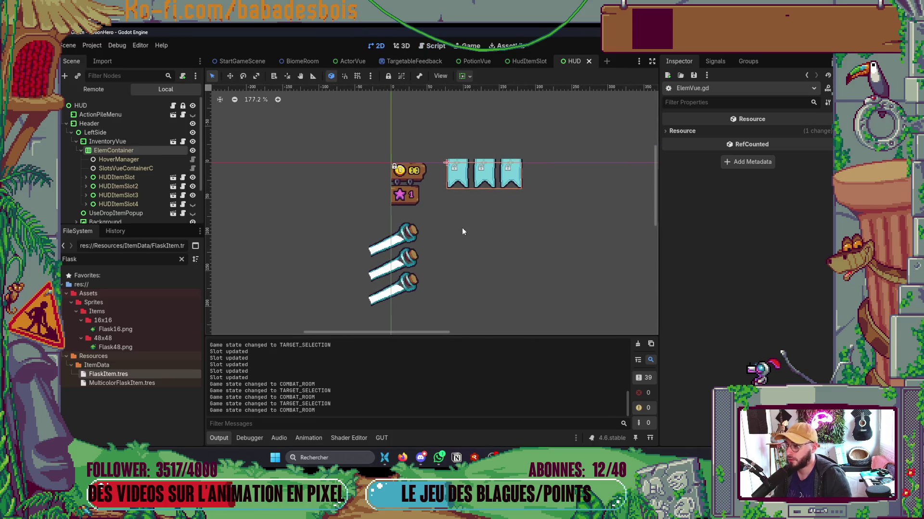
click(172, 177)
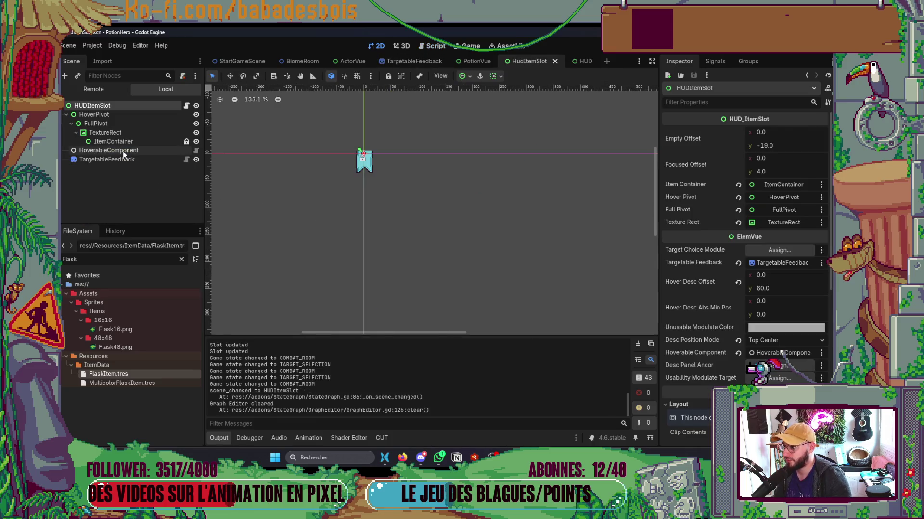
click(121, 150)
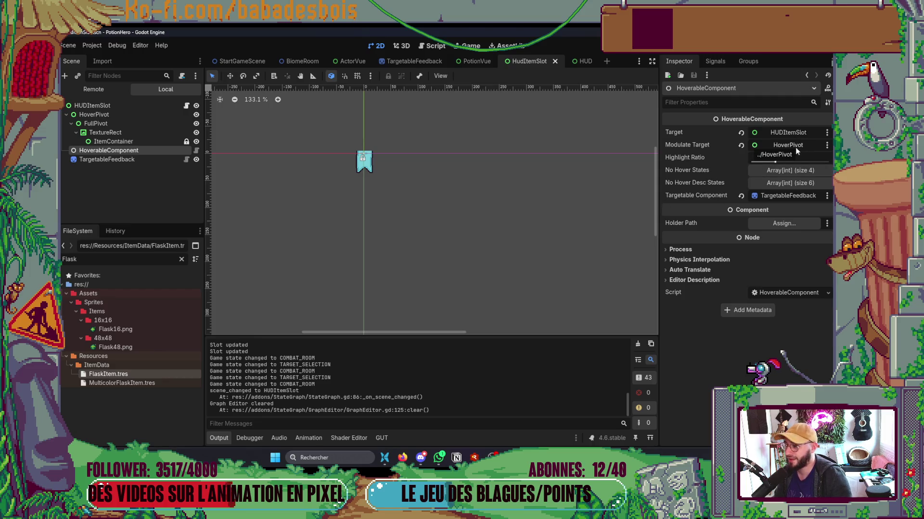
click(171, 106)
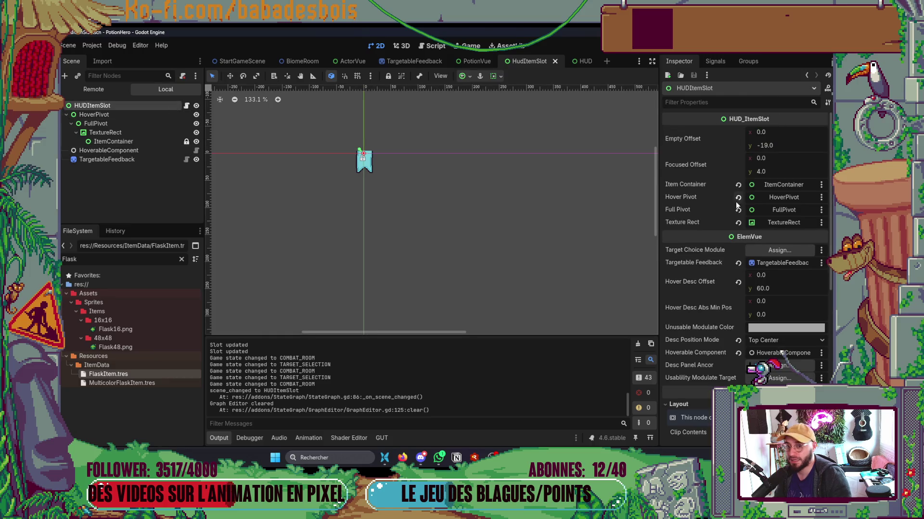
click(779, 378)
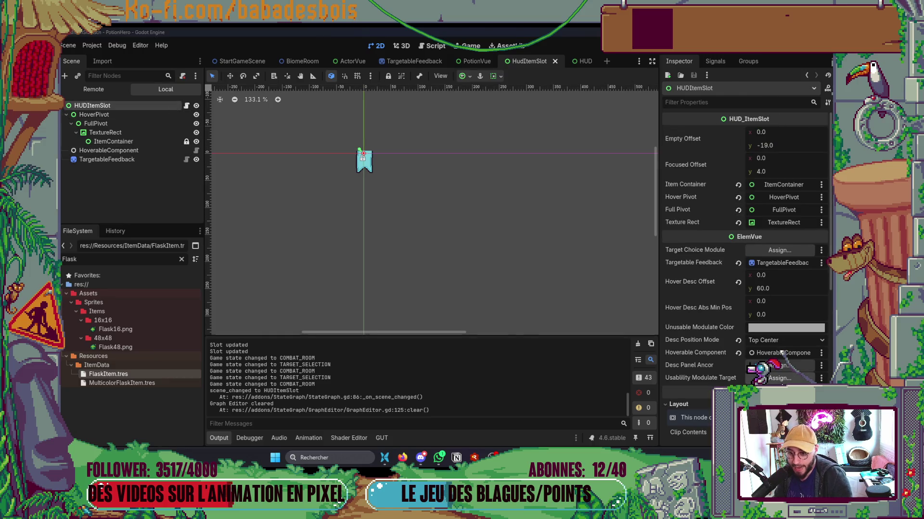
double_click(437, 157)
key(alt+Tab)
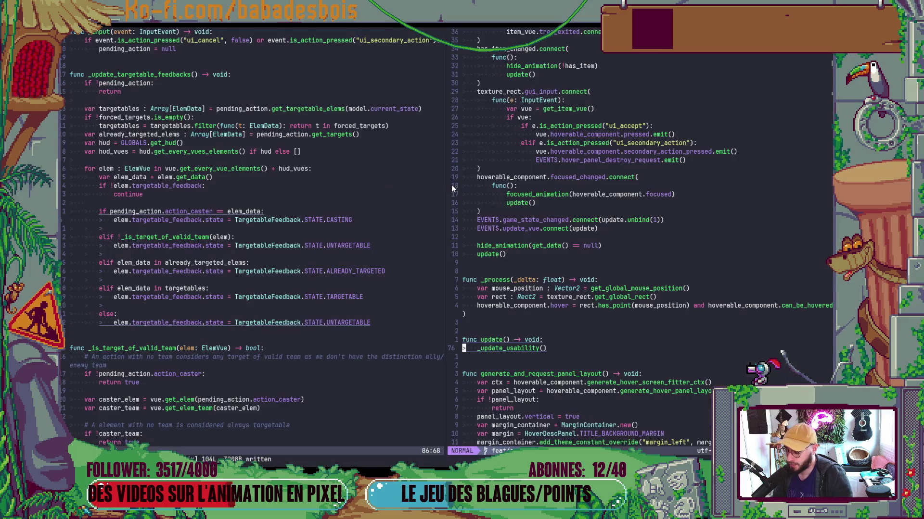
key(alt+Tab)
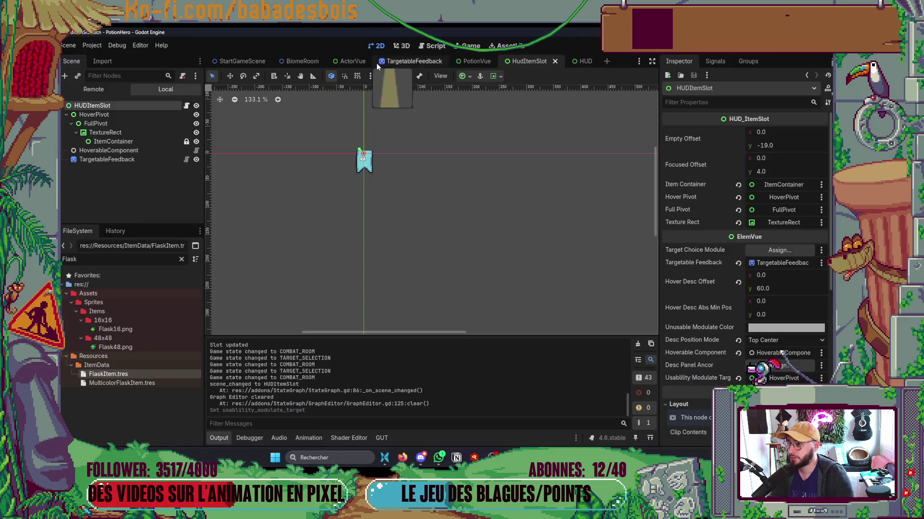
key(F5)
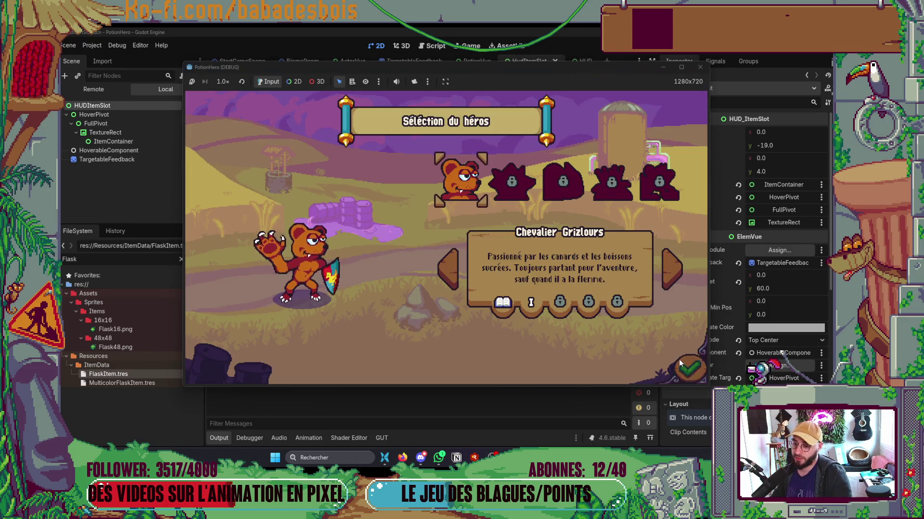
Confirm the hero, start level I, skip the intro dialogue, and enter the first combat node.
click(689, 367)
click(526, 197)
click(685, 359)
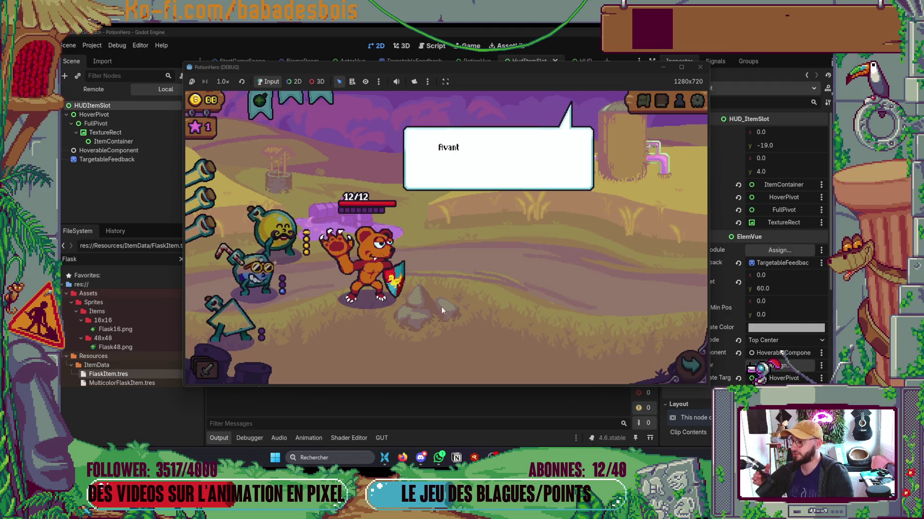
click(565, 253)
click(559, 244)
click(557, 247)
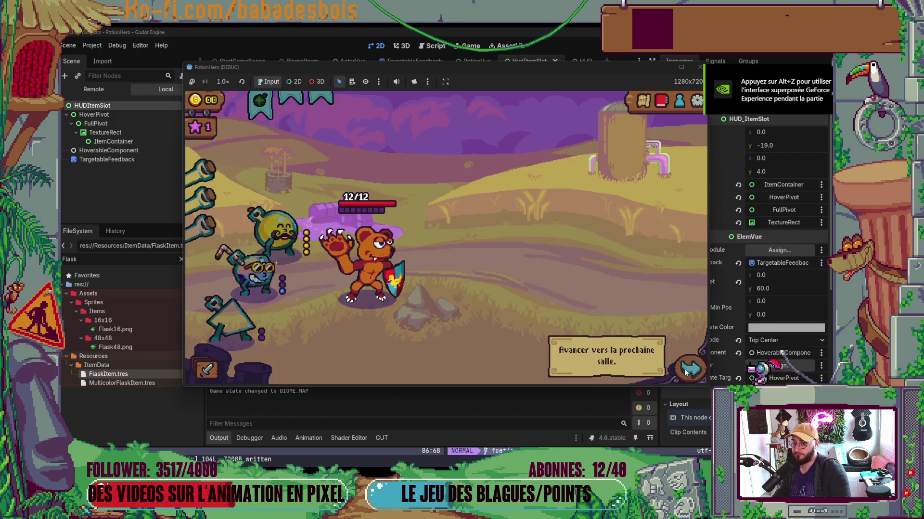
click(688, 362)
click(272, 260)
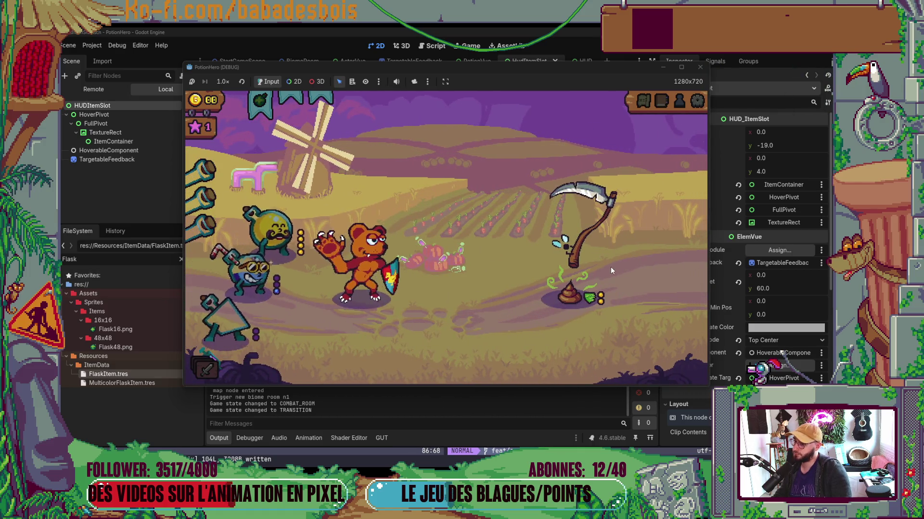
Toggle the flask slot's target selection twice, then switch to the Neovim code window.
mouse_move(581, 276)
mouse_move(363, 190)
click(272, 103)
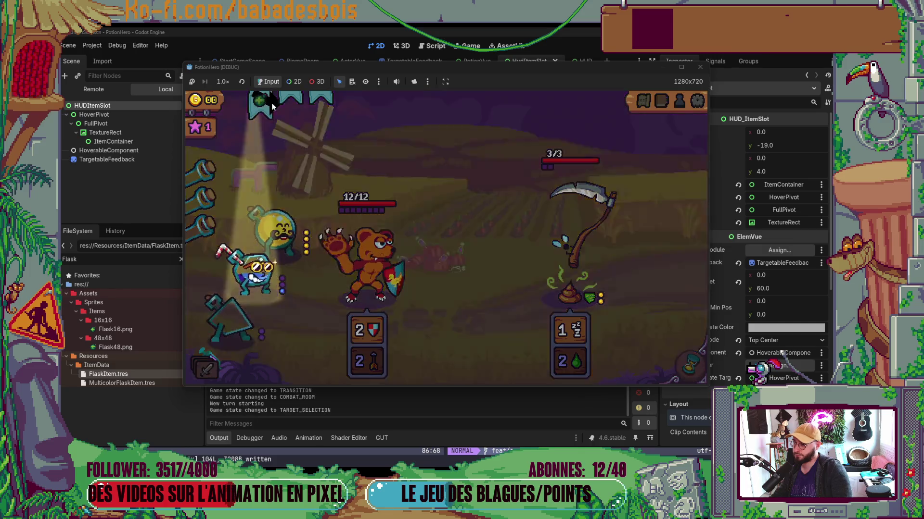
click(271, 102)
click(272, 103)
click(271, 103)
key(alt+Tab)
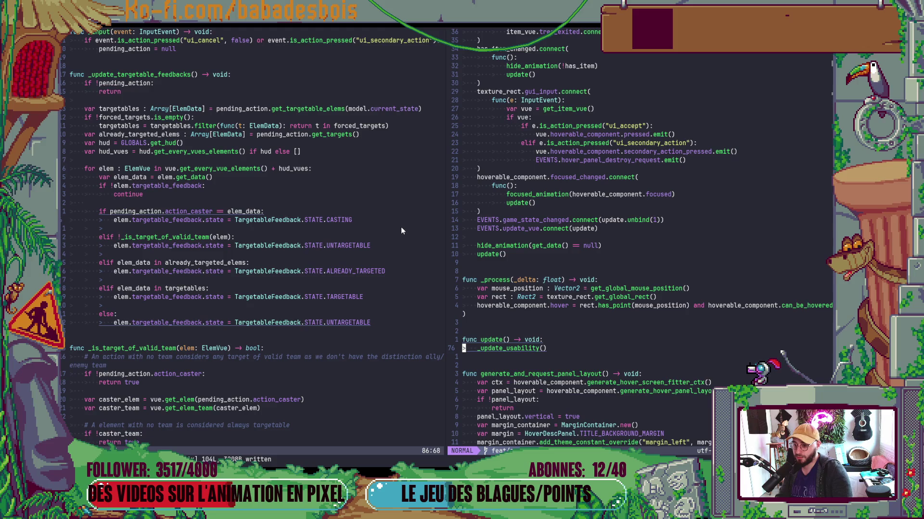
scroll(400, 224, down, 4)
scroll(558, 264, down, 3)
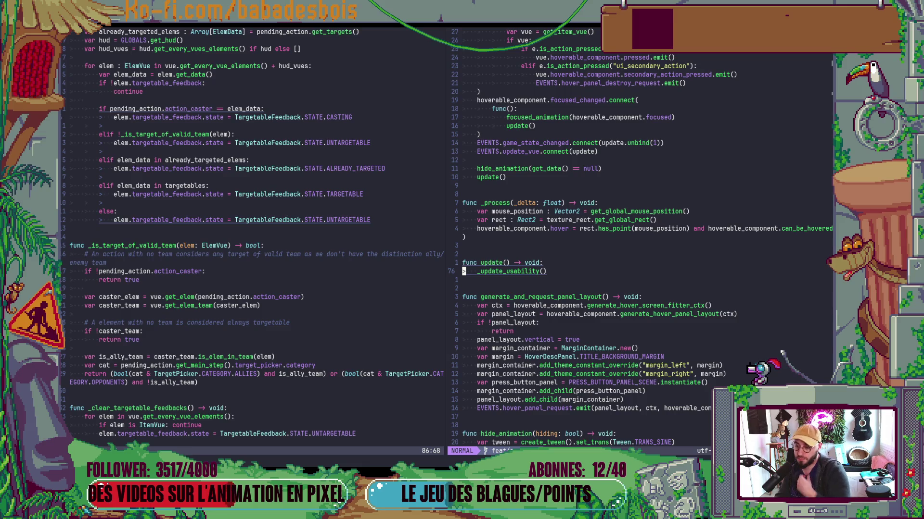
scroll(474, 280, down, 6)
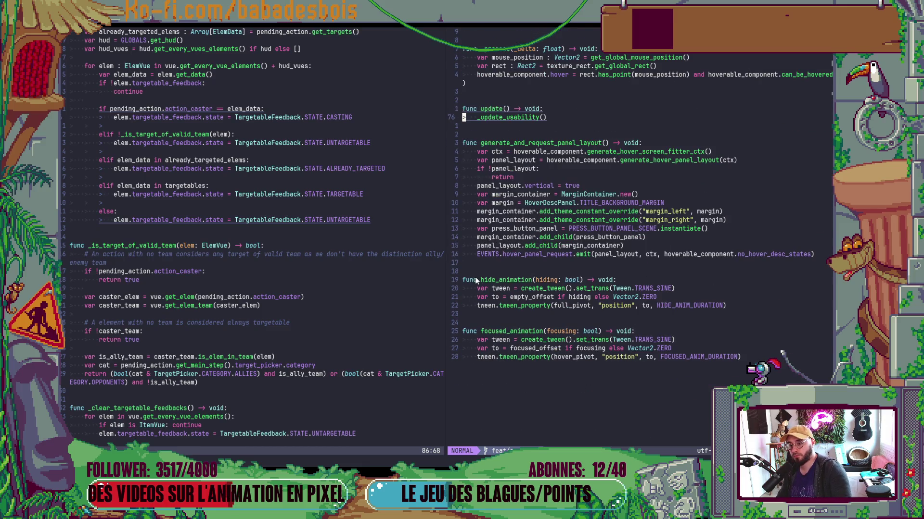
scroll(476, 277, up, 5)
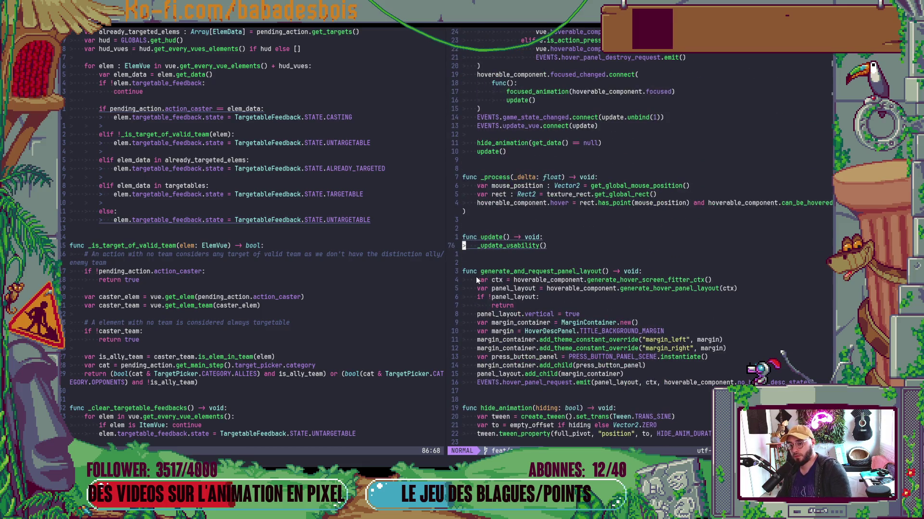
scroll(477, 280, up, 7)
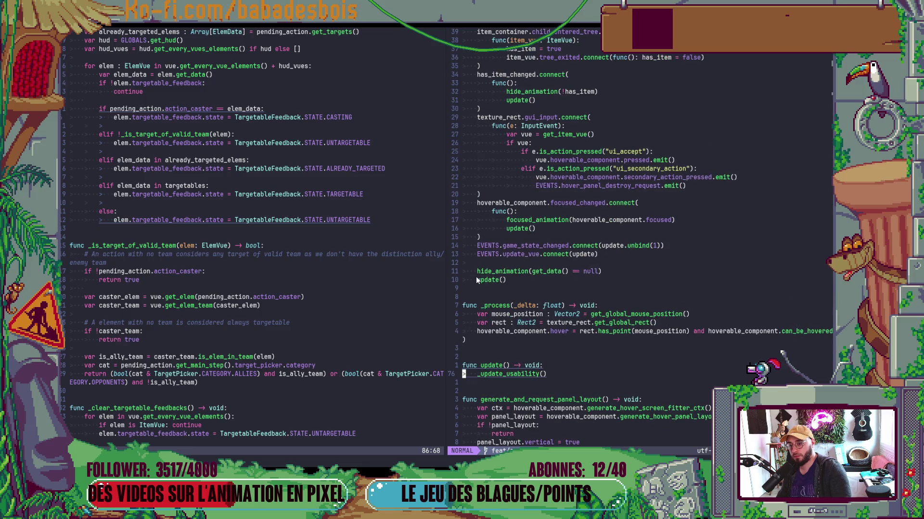
scroll(477, 280, up, 2)
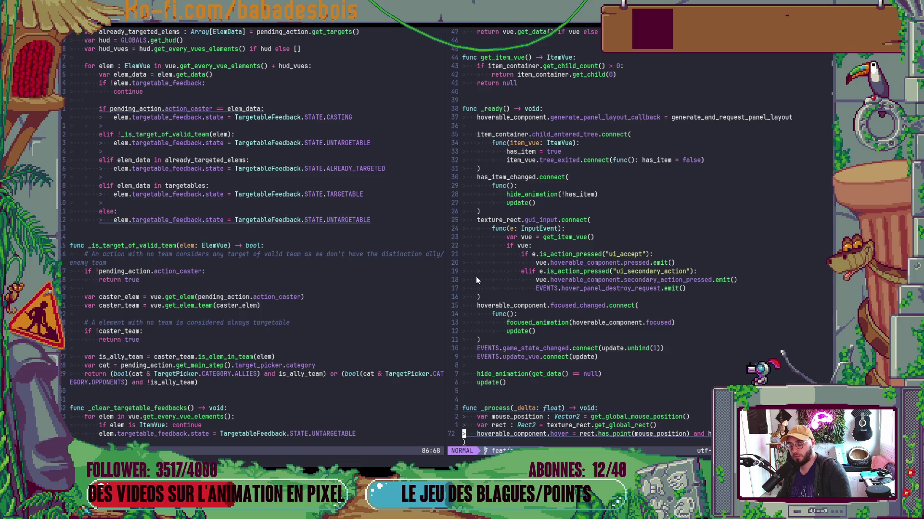
scroll(476, 280, down, 4)
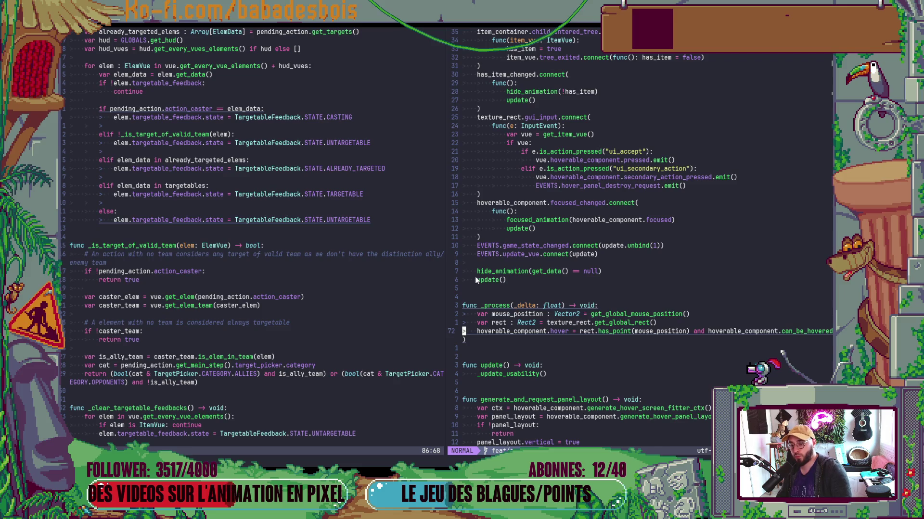
scroll(475, 280, up, 4)
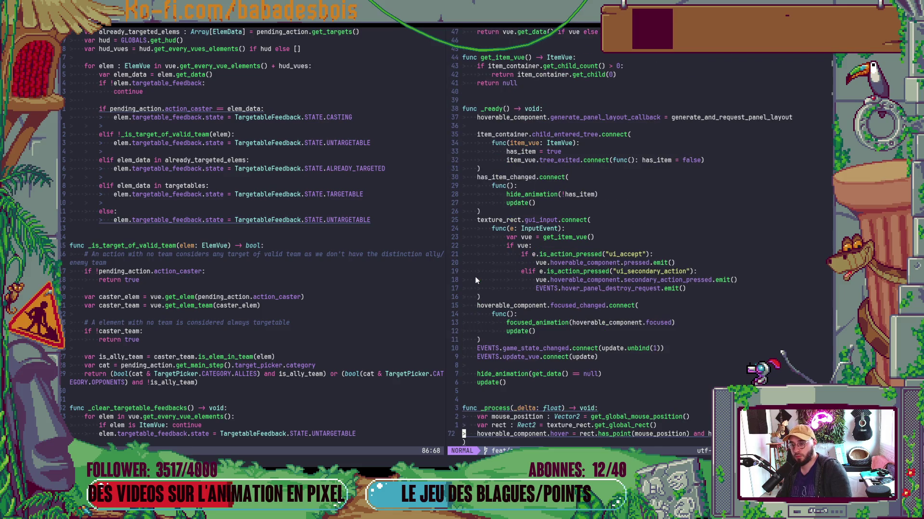
scroll(476, 280, down, 5)
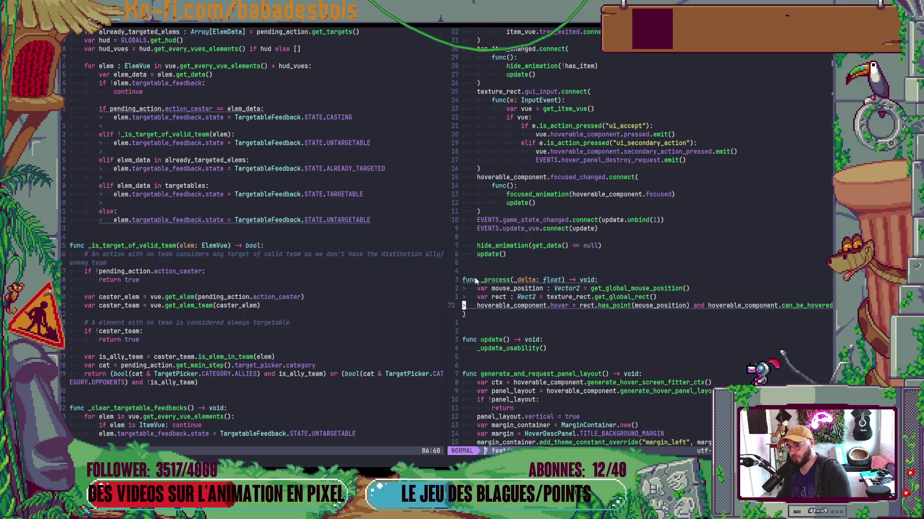
drag(487, 319, 488, 320)
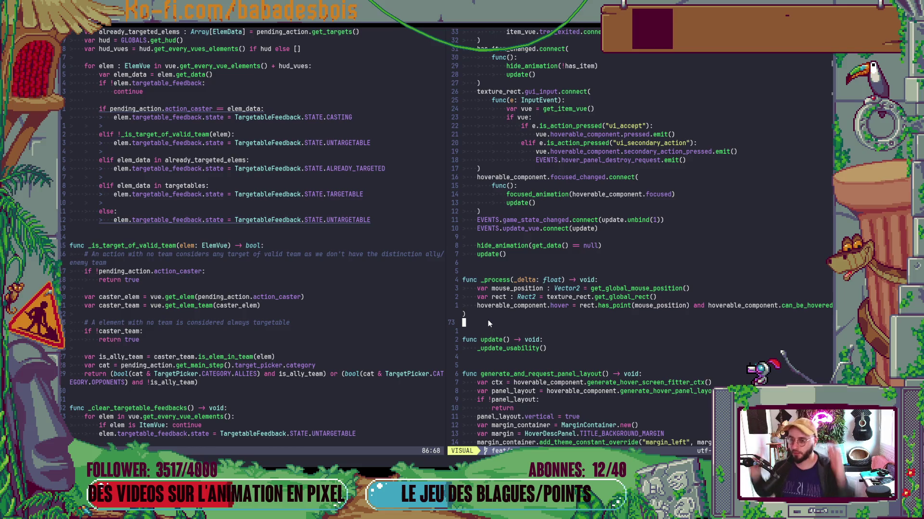
scroll(551, 325, up, 7)
scroll(550, 325, up, 3)
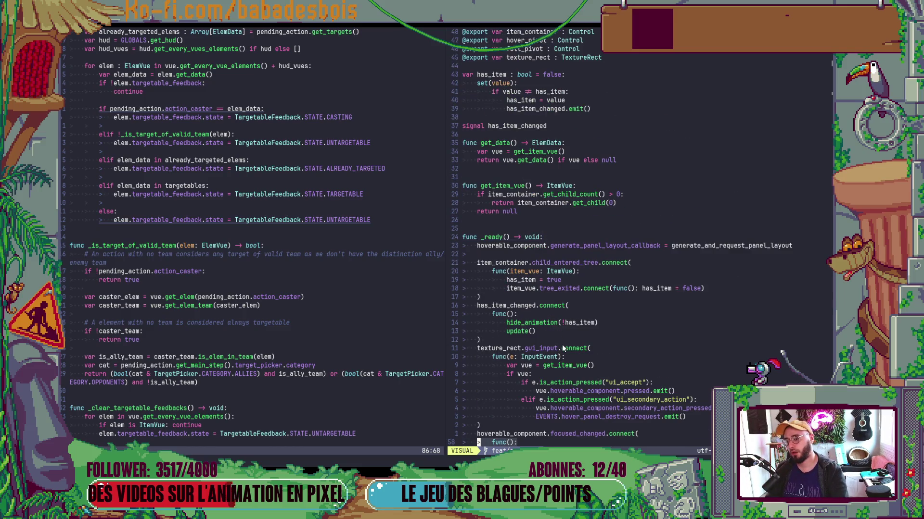
click(345, 107)
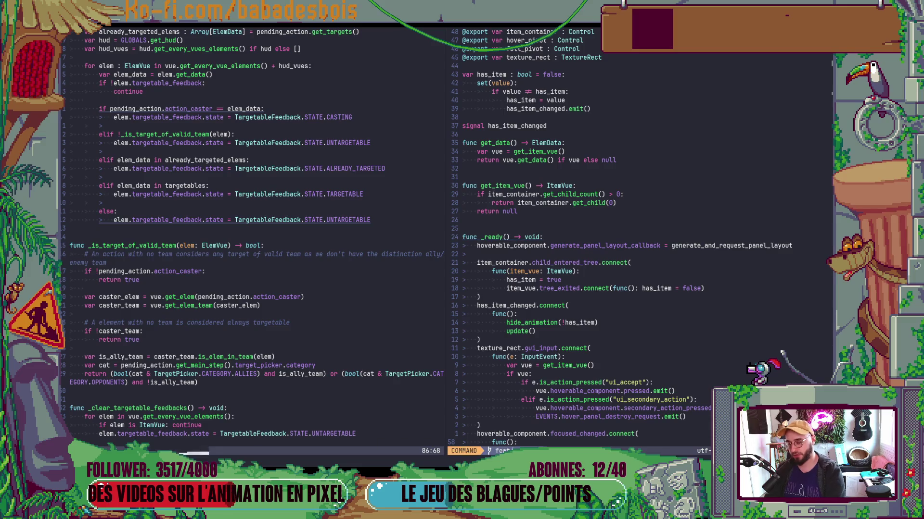
Find and open HoverableComponent.gd with the file finder by searching 'Hoverable'.
key(space)
key(f)
key(f)
text(H)
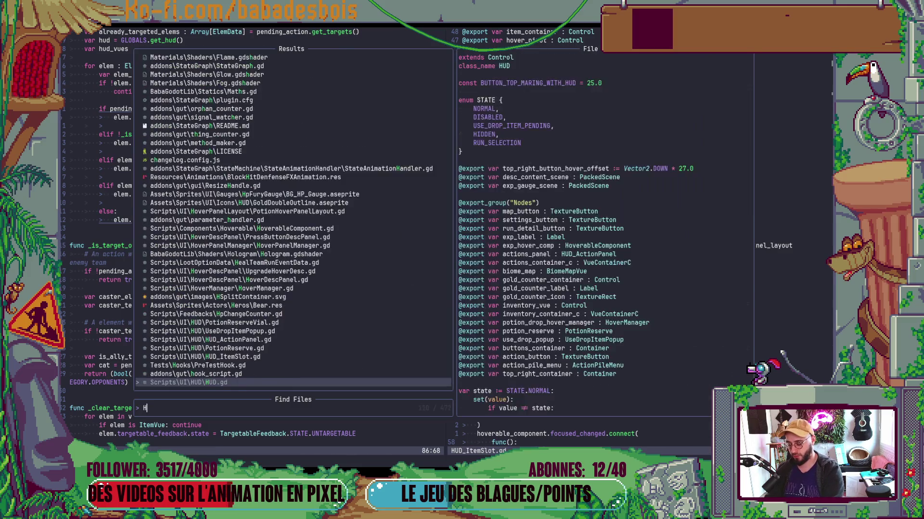
text(overable)
key(Return)
Go to can_be_hovered, re-indent its two targetable-state lines, and start editing the return line's end.
key(ctrl+d)
key(ctrl+d)
key(ctrl+d)
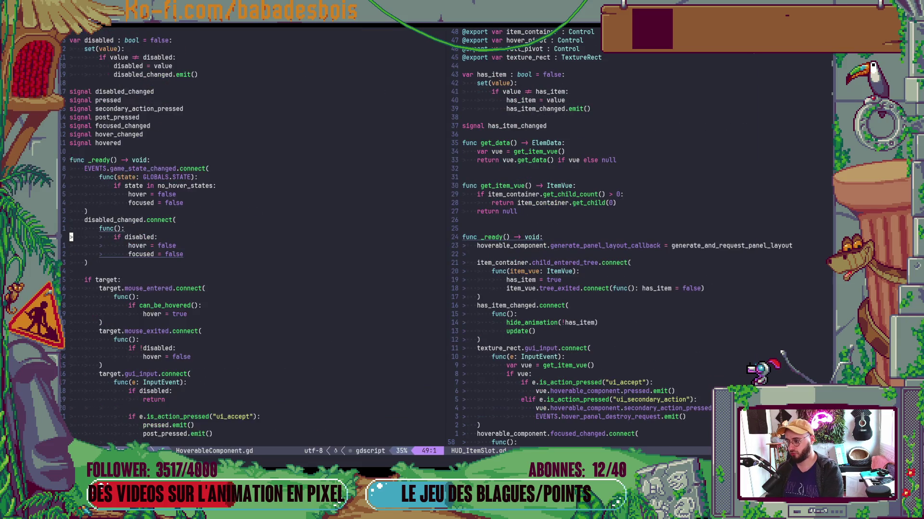
key(ctrl+d)
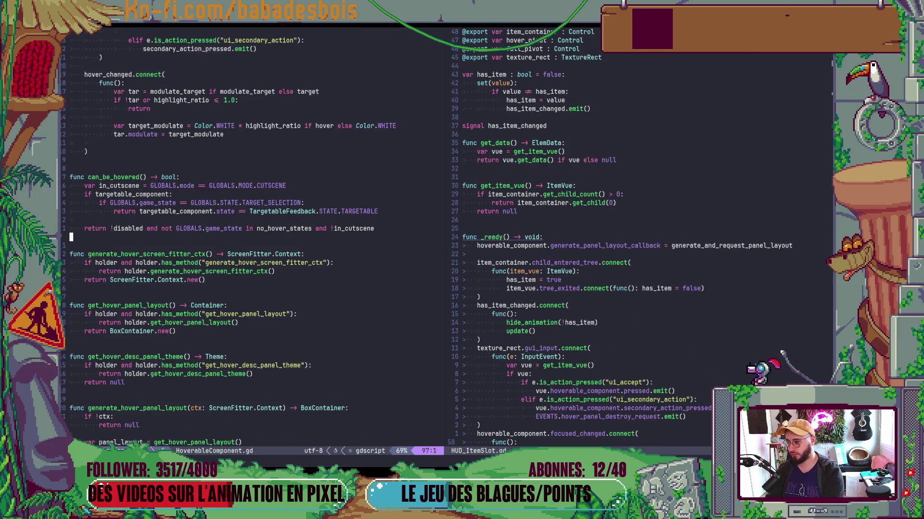
key(ctrl+d)
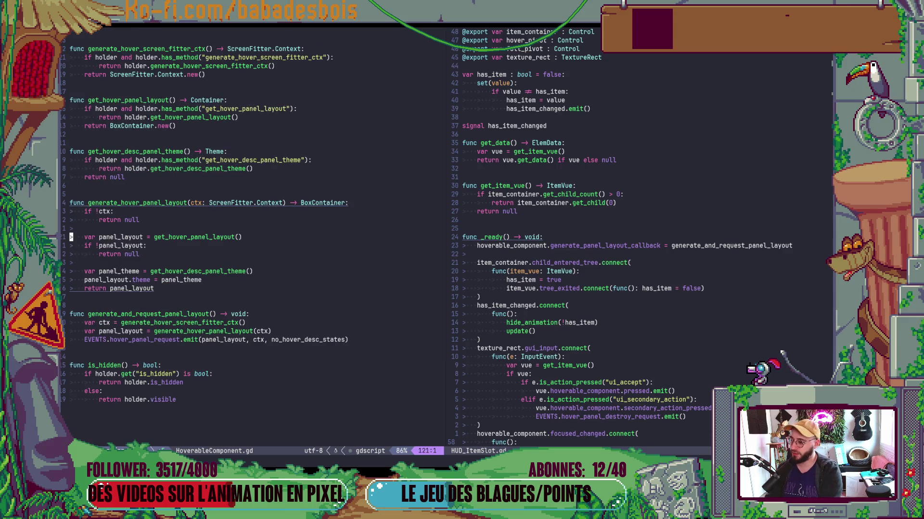
key(j)
key(j)
key(j)
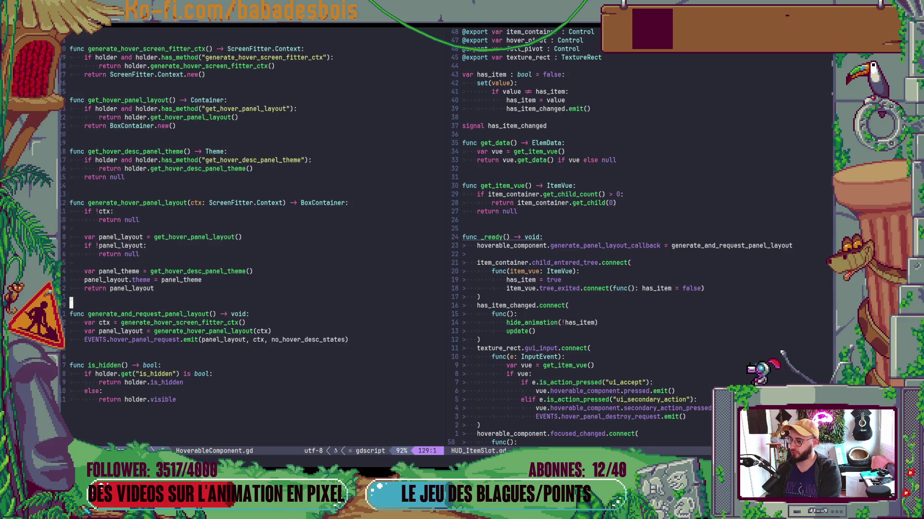
key(j)
key(j)
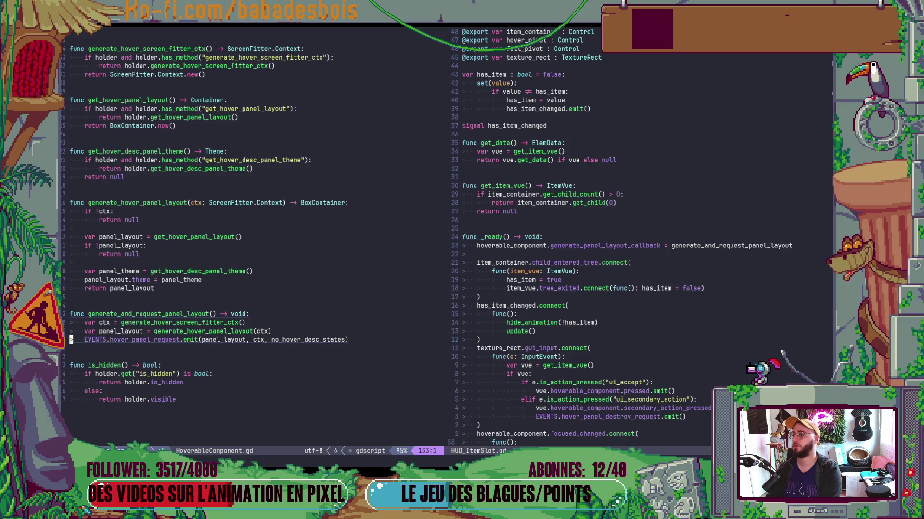
key(ctrl+u)
key(ctrl+u)
key(j)
key(j)
key(j)
key(shift+v)
key(j)
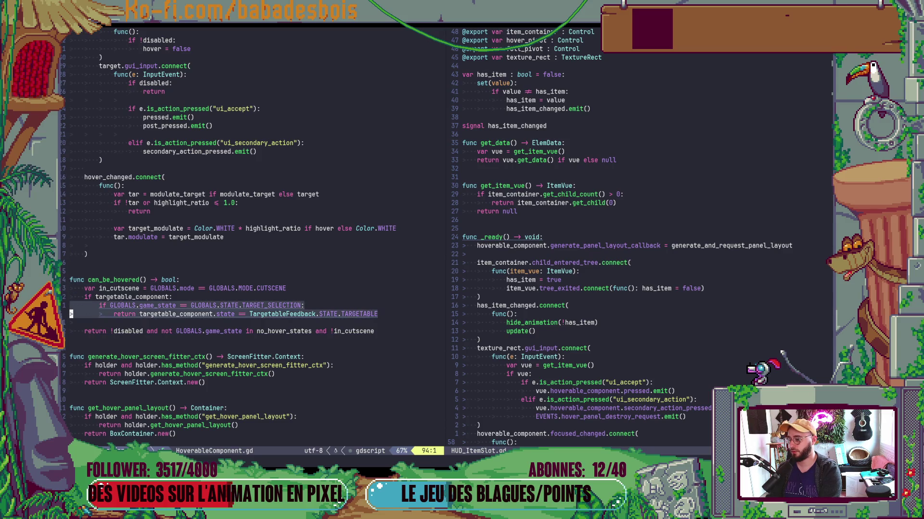
key(=)
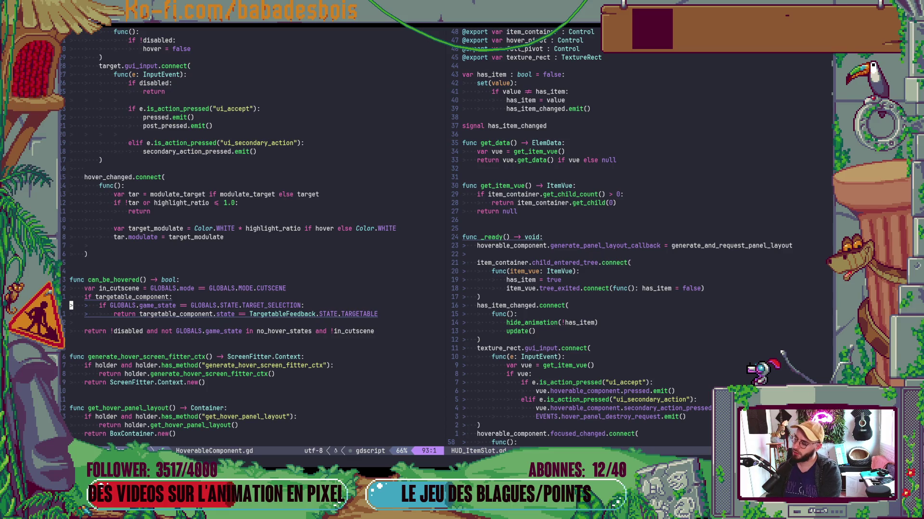
key(j)
key(shift+a)
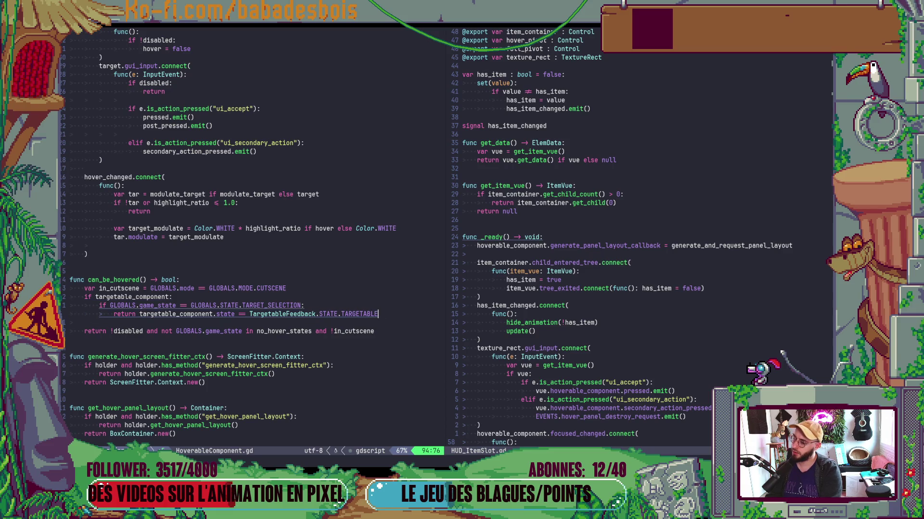
Replace line 94's == TARGETABLE check with 'in [TargetableFeedback.STATE.TARGETABLE, TargetableFeedback.STATE.CASTING]'.
key(BackSpace)
key(Escape)
key(B)
key(h)
key(h)
key(s)
key(BackSpace)
text(in)
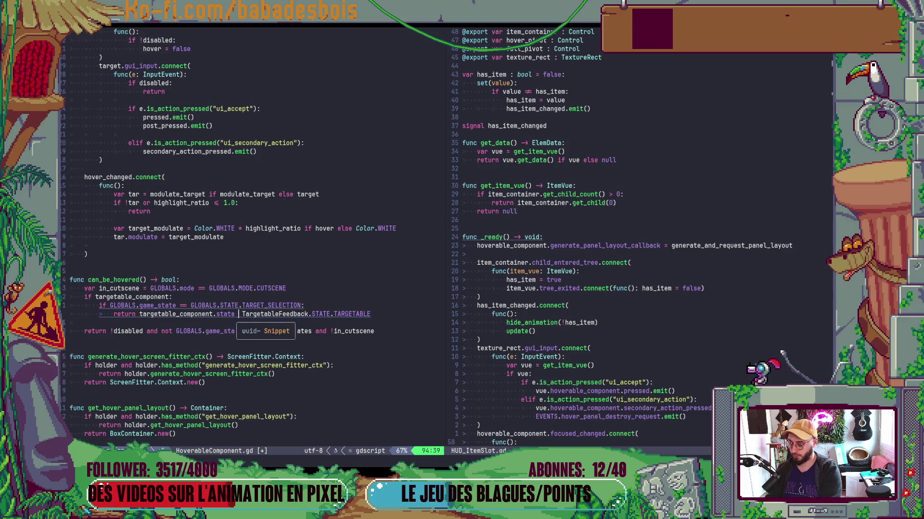
key(Escape)
key(l)
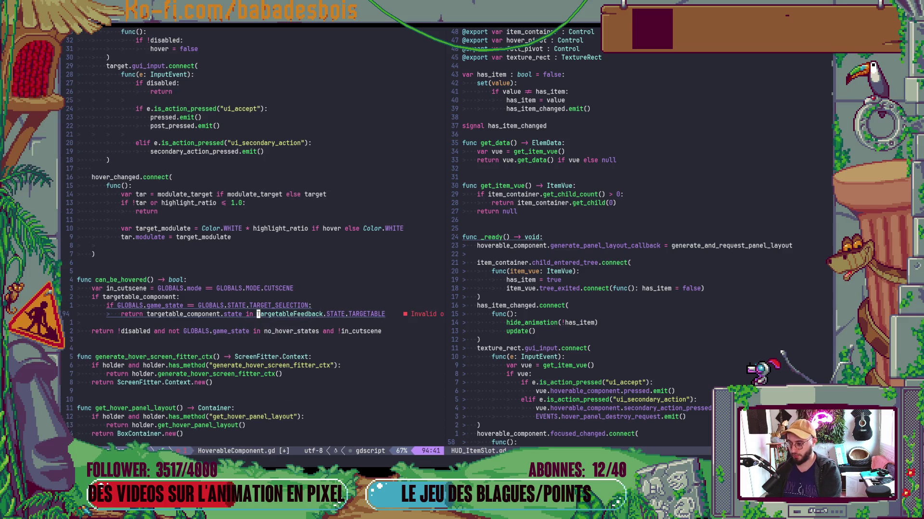
text(in [)
key(Escape)
key(A)
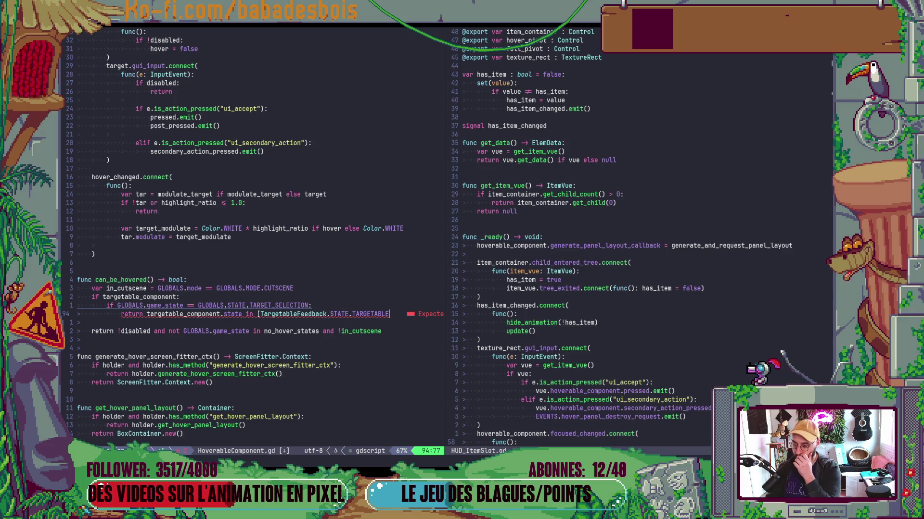
text(, ])
key(Left)
key(Left)
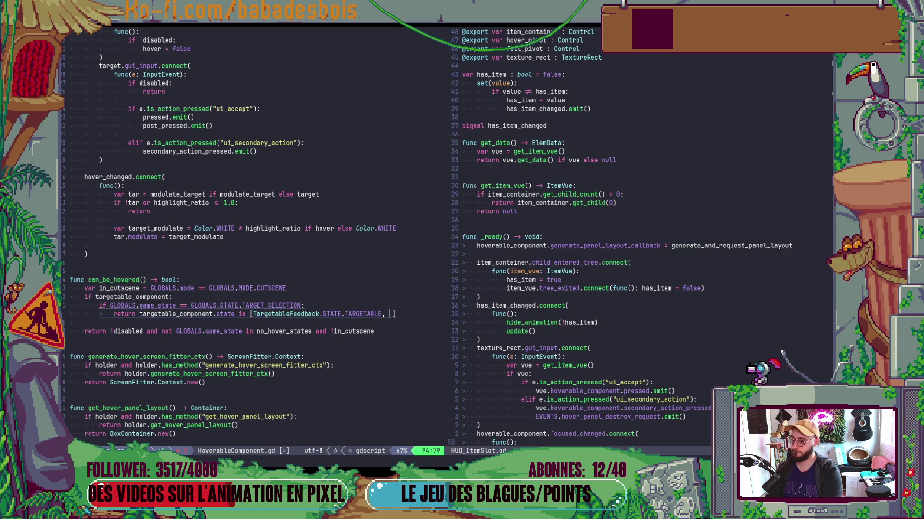
text(TargetableFeedback.A)
key(BackSpace)
text(STATE.)
key(Down)
key(Return)
key(Escape)
Split the state list over separate lines, with the closing bracket on its own line, and save with :w.
key(k)
key(j)
key(b)
key(b)
key(b)
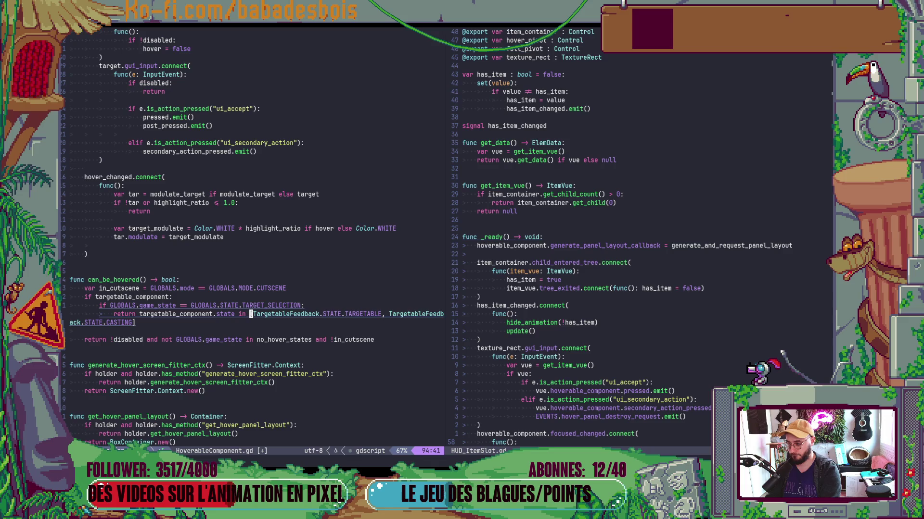
key(a)
key(Return)
key(BackSpace)
key(BackSpace)
key(BackSpace)
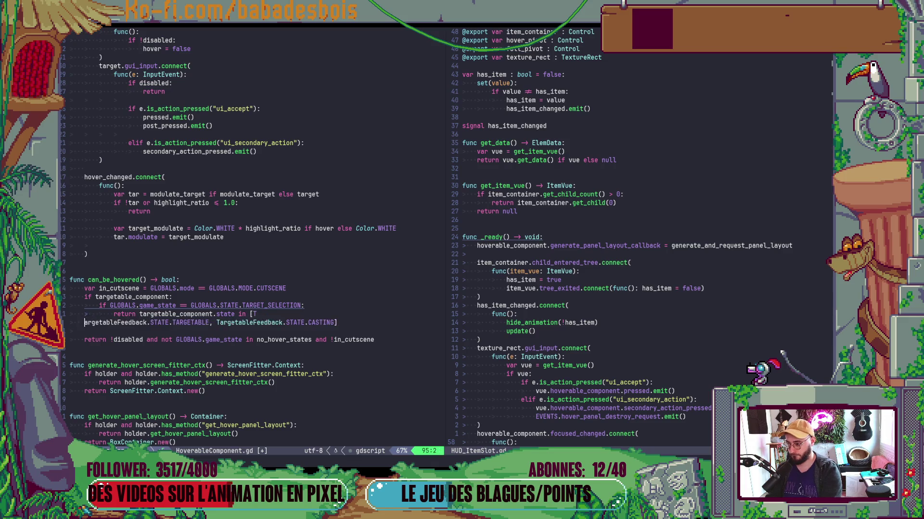
key(BackSpace)
text(TargetableFeedback.STATE.TARGETABLE, TargetableFeedback.STATE.CASTING)
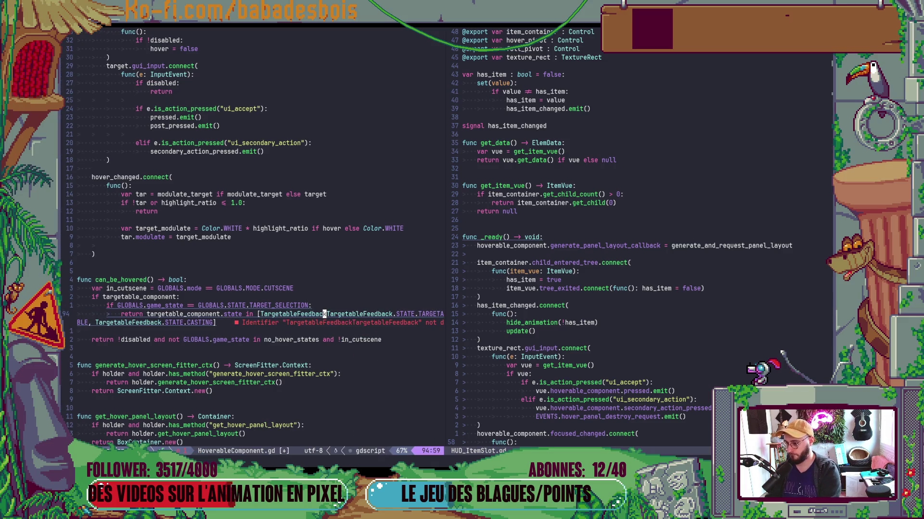
key(Escape)
key(b)
key(b)
key(a)
key(Return)
key(Escape)
key(W)
key(W)
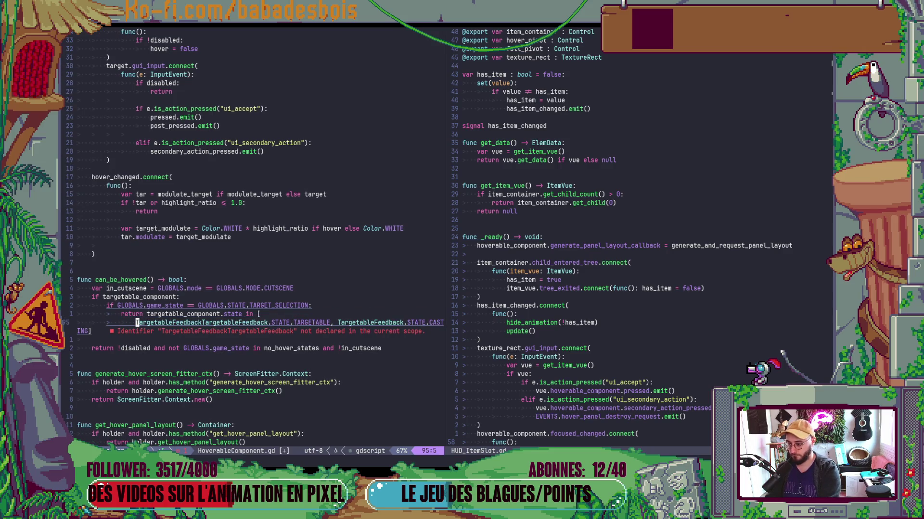
key(i)
key(Return)
key(Escape)
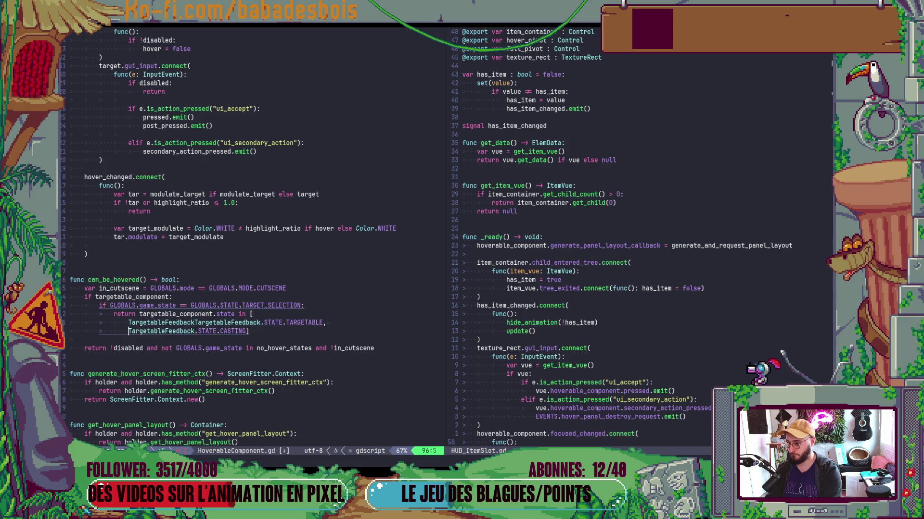
key(t)
key(bracketright)
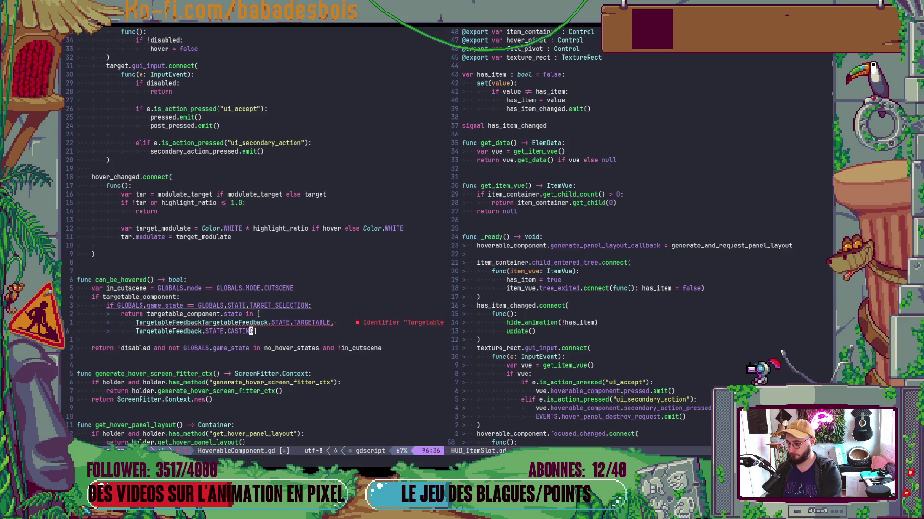
key(a)
key(Return)
key(Escape)
text(:w)
key(Return)
Delete the duplicated TargetableFeedback word and save HoverableComponent.gd again.
click(107, 322)
key(w)
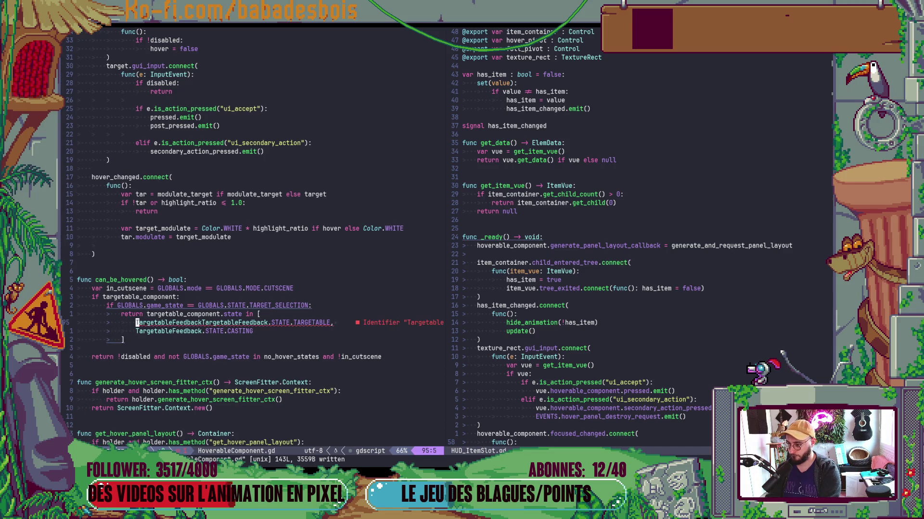
key(l)
key(l)
key(l)
key(l)
key(d)
key(w)
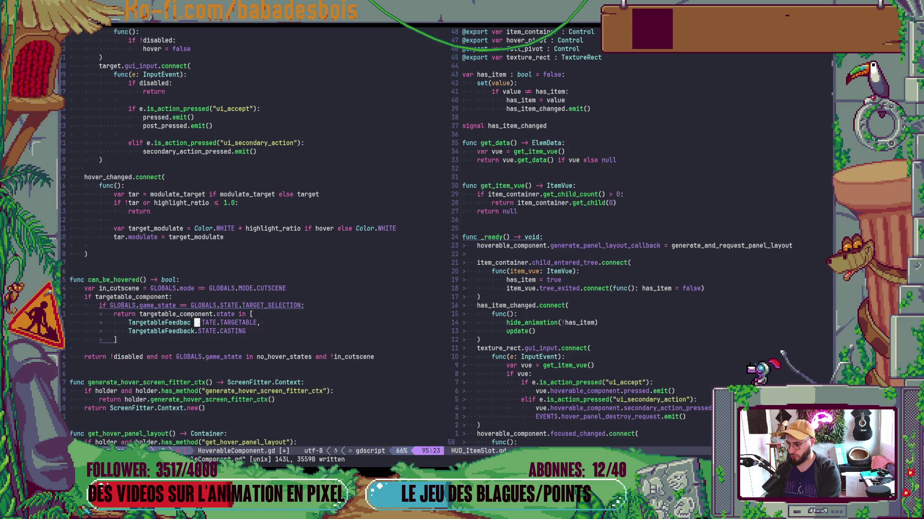
key(j)
key(k)
key(dollar)
key(ctrl+s)
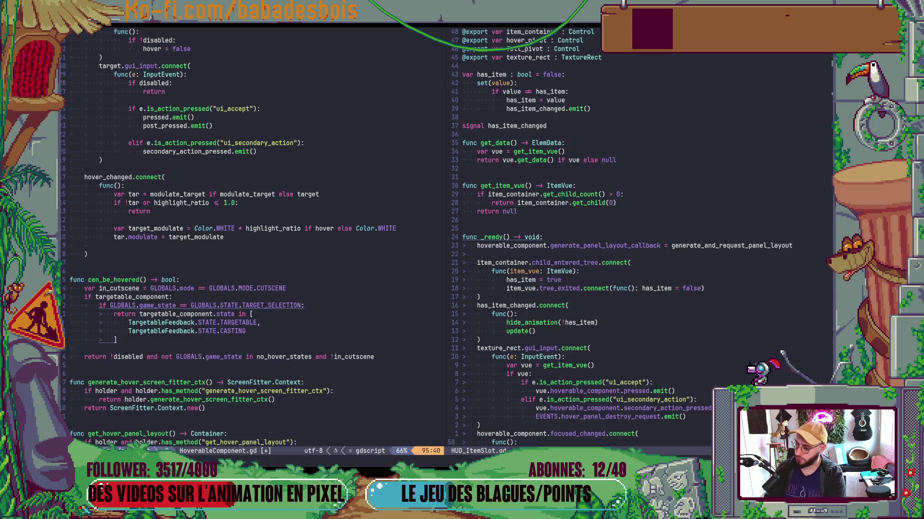
key(alt+Tab)
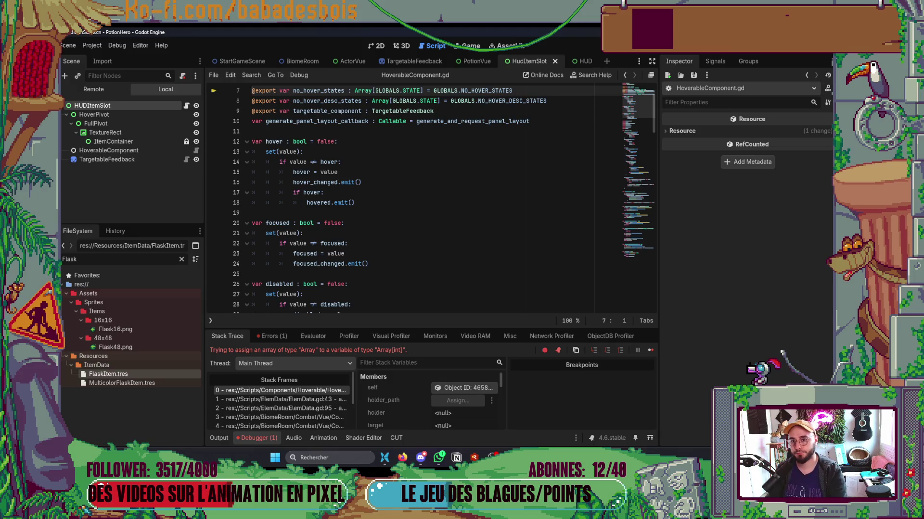
Restart the game with F5, confirm the hero, pick the first level and enter a combat node.
key(F8)
click(377, 46)
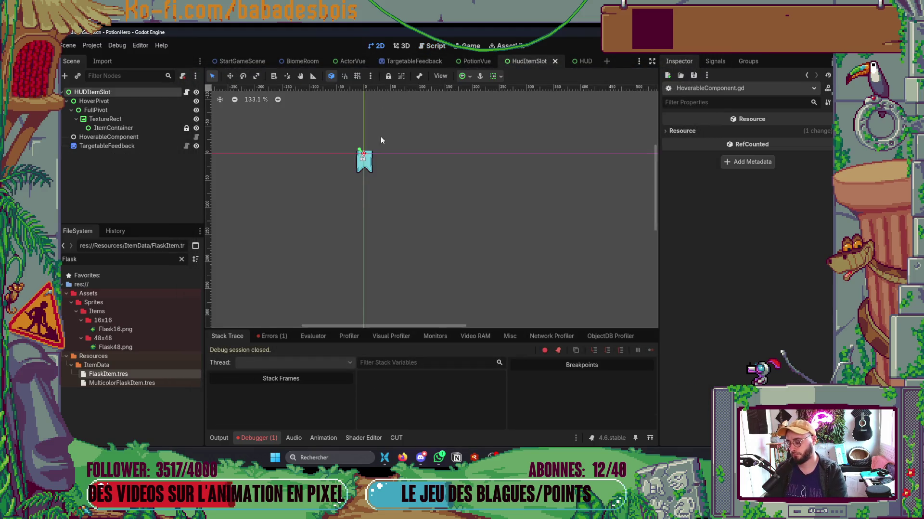
key(F5)
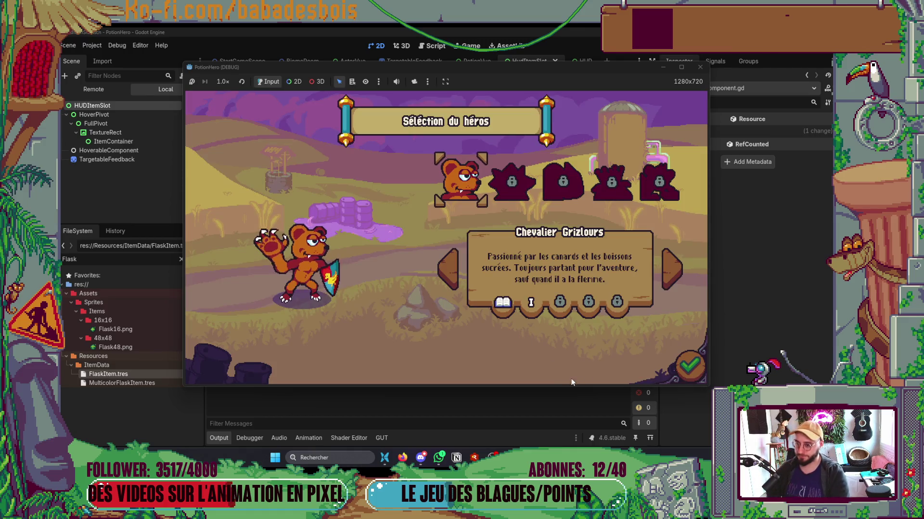
click(691, 367)
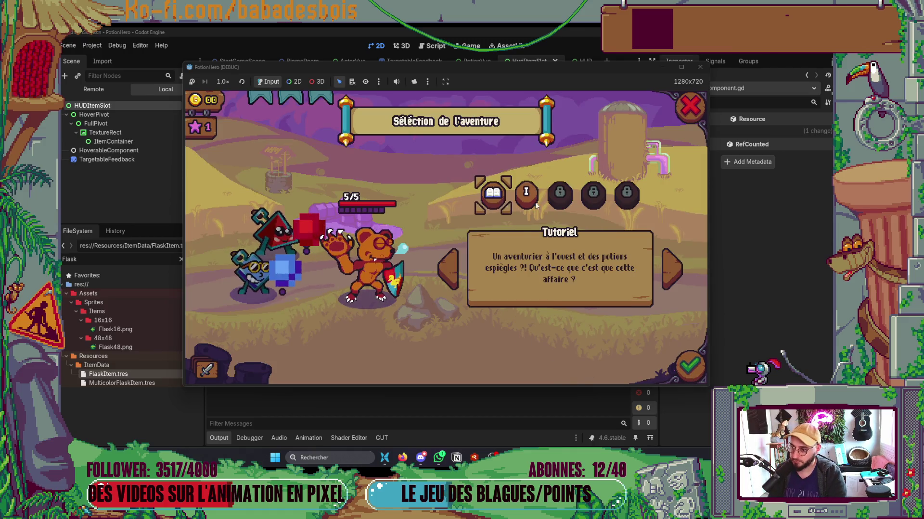
click(526, 194)
click(690, 368)
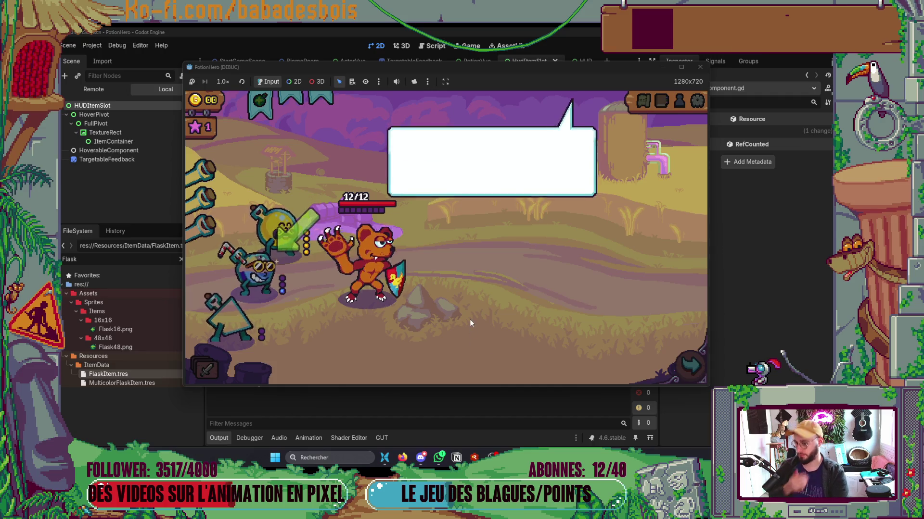
mouse_move(364, 209)
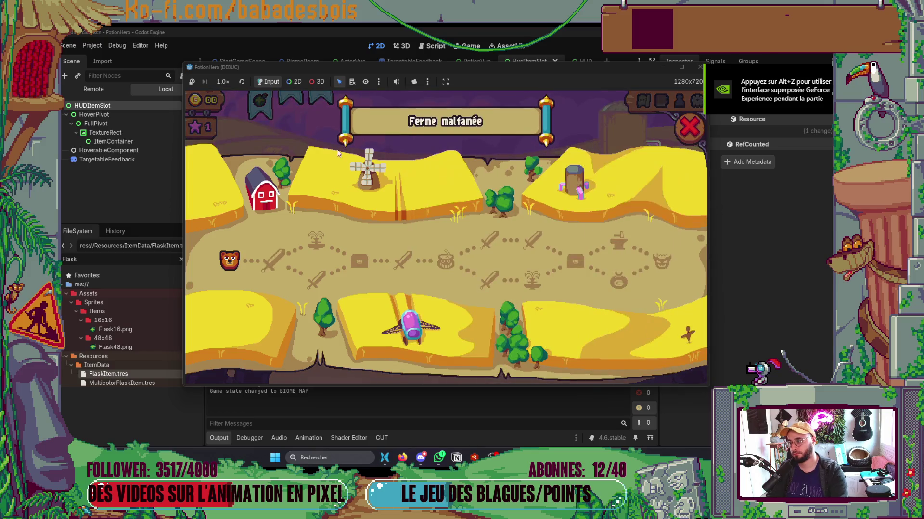
click(229, 260)
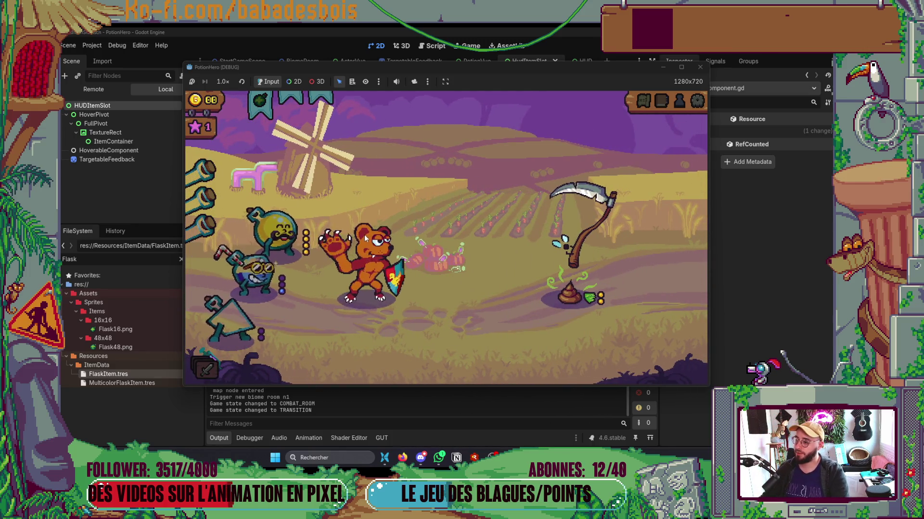
Toggle the flask in the top HUD slot into and out of target selection three times.
click(270, 108)
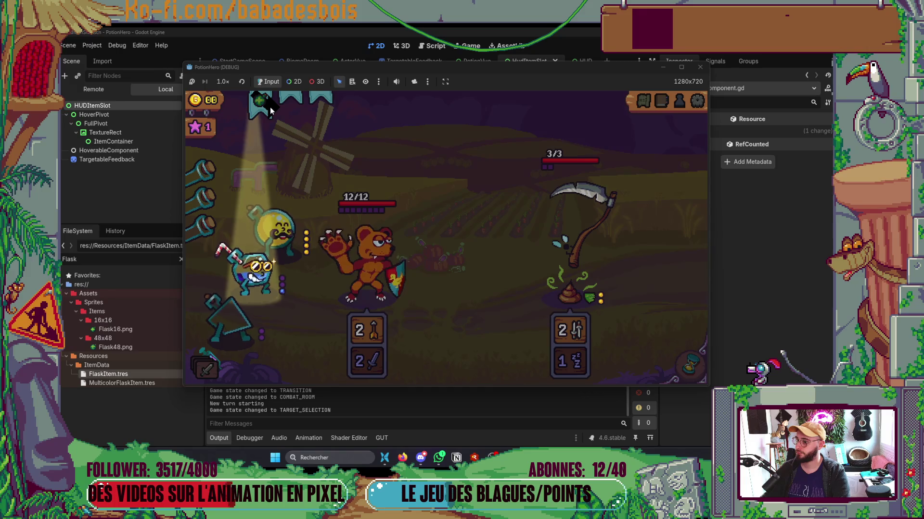
click(270, 107)
click(270, 107)
click(269, 107)
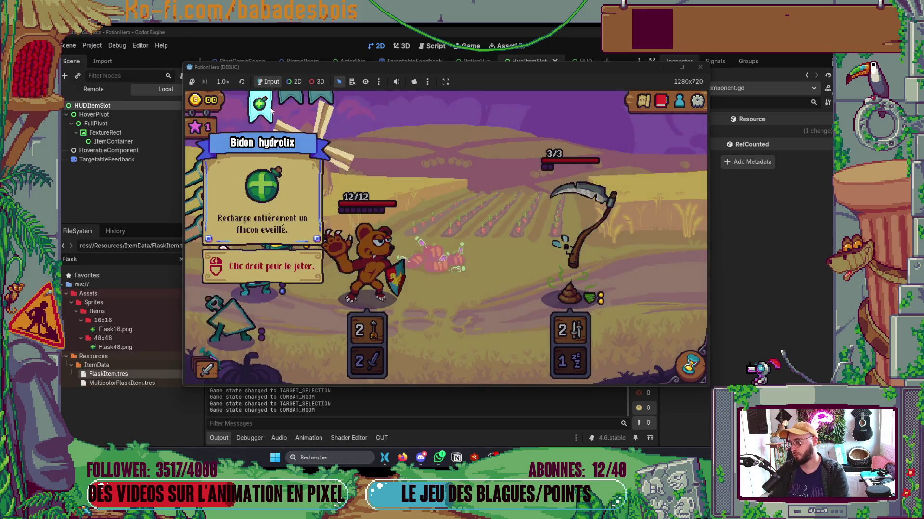
click(270, 108)
click(270, 108)
key(alt+Tab)
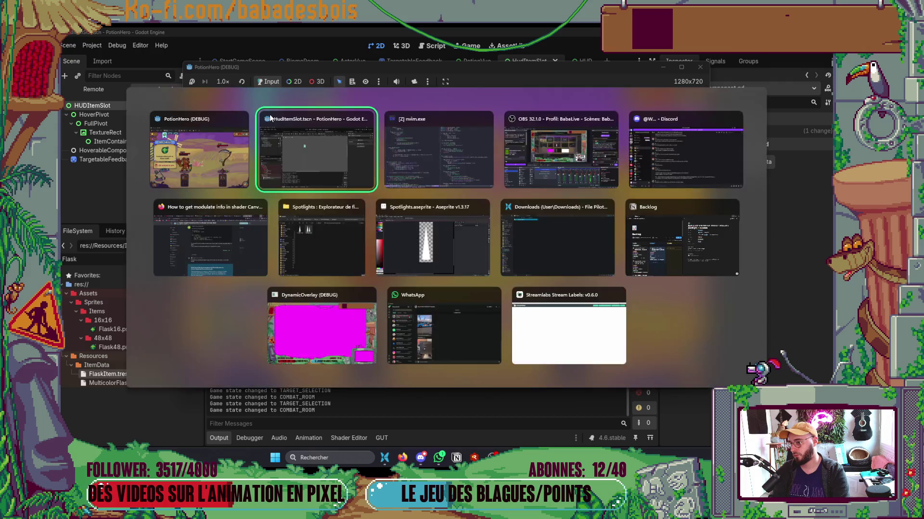
Inspect the HUDItemSlot's HoverableComponent node in the Inspector, then return to the Neovim script.
key(alt+Tab)
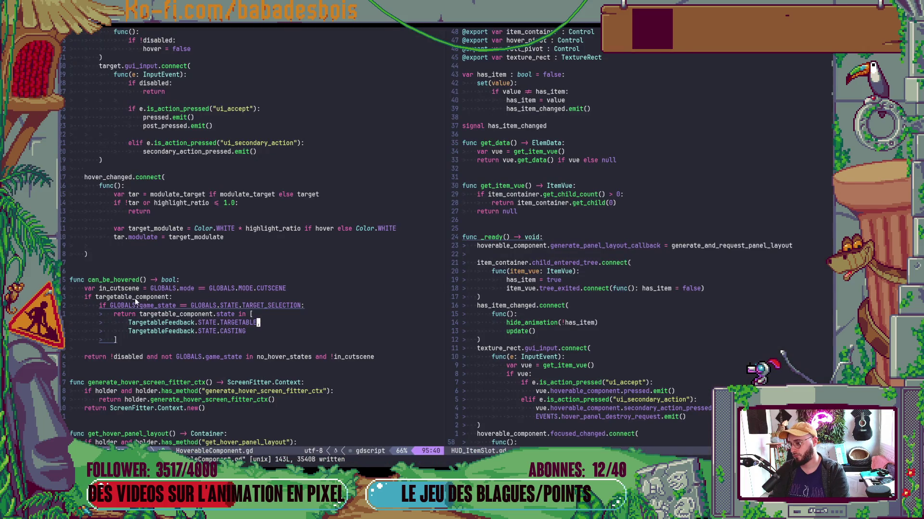
key(alt+Tab)
key(alt+Tab)
key(alt+Tab)
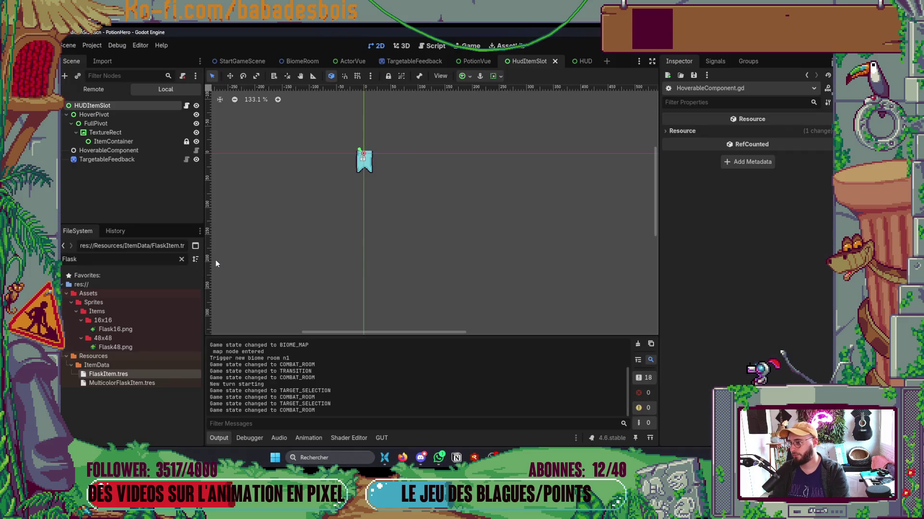
click(155, 151)
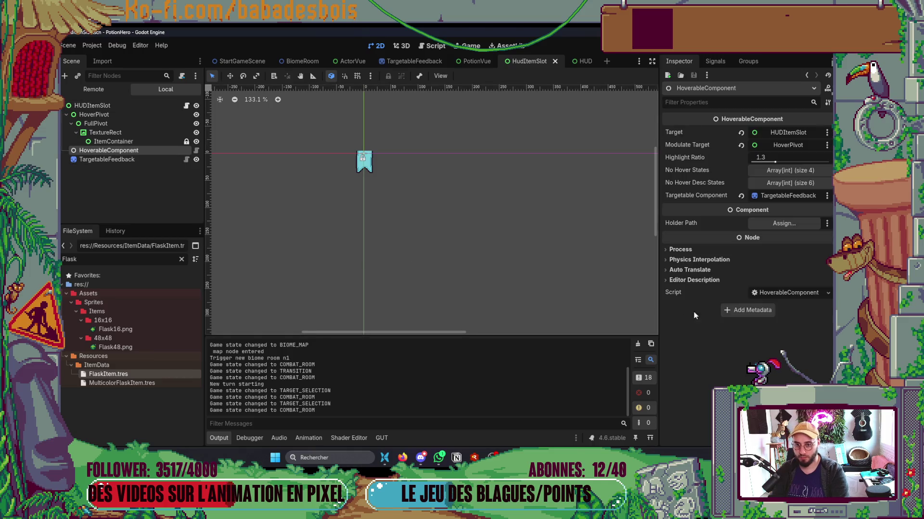
key(alt+Tab)
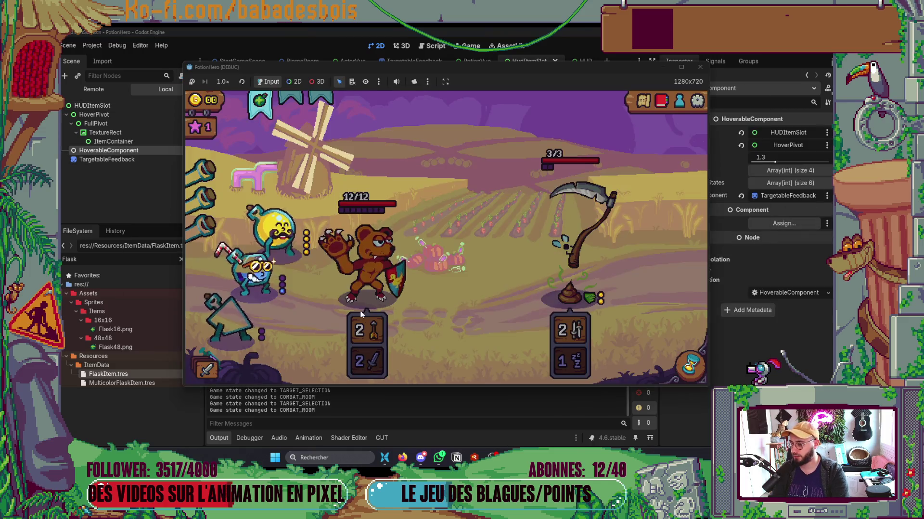
key(alt+Tab)
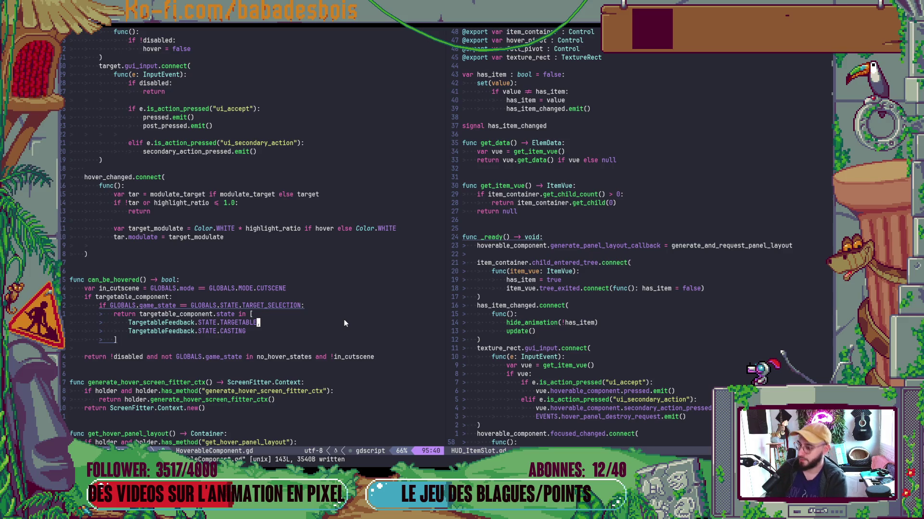
Step through the TARGET_SELECTION block's TARGETABLE and CASTING check, then switch to the game.
key(k)
key(k)
key(k)
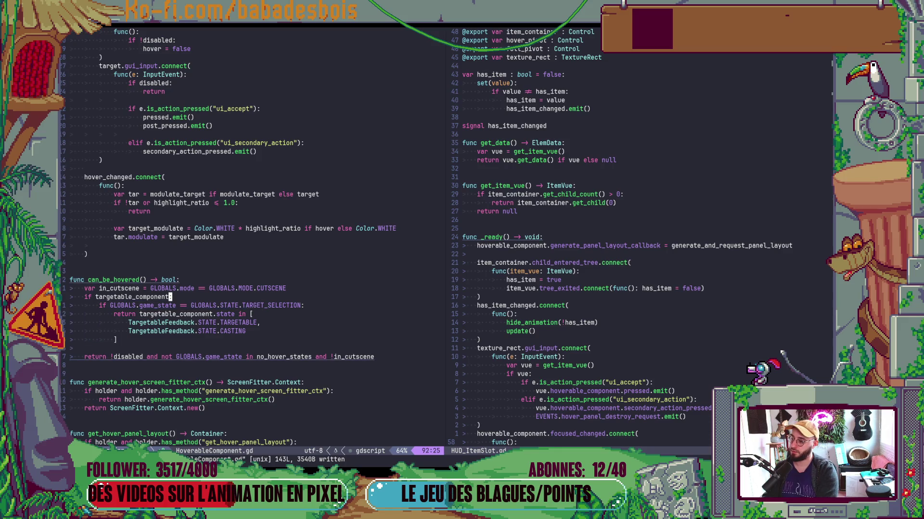
key(j)
key(j)
key(j)
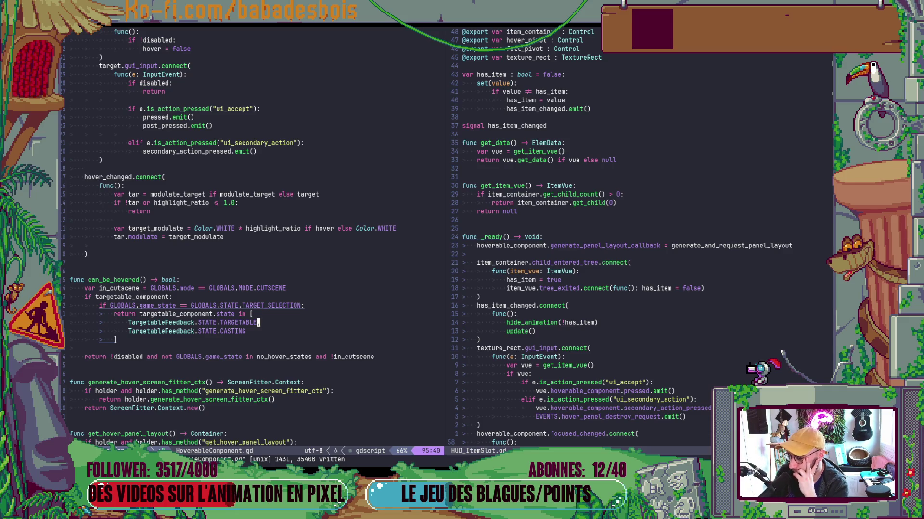
key(alt+Tab)
key(alt+Tab)
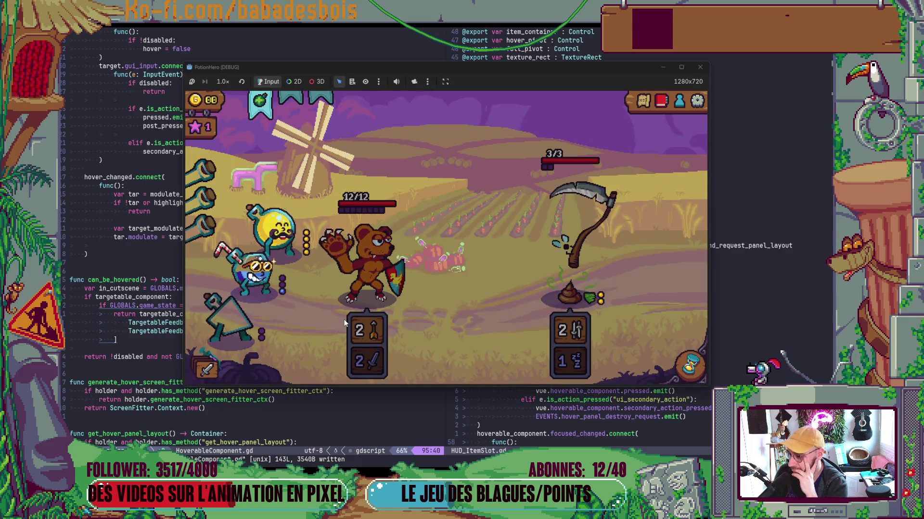
Alternate starting targeting from the yellow hero and top potion, cancelling each with right-click.
click(272, 221)
right_click(317, 245)
click(277, 226)
right_click(370, 267)
click(262, 99)
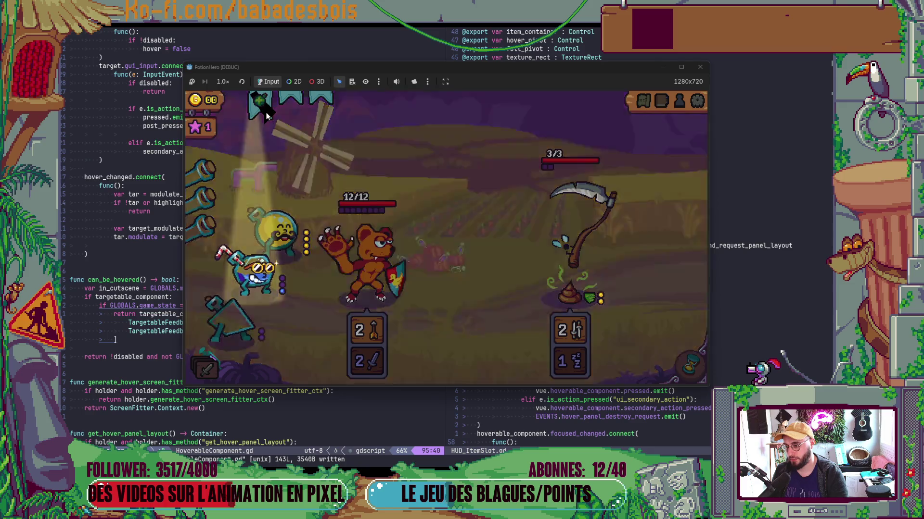
right_click(263, 98)
click(262, 99)
right_click(262, 100)
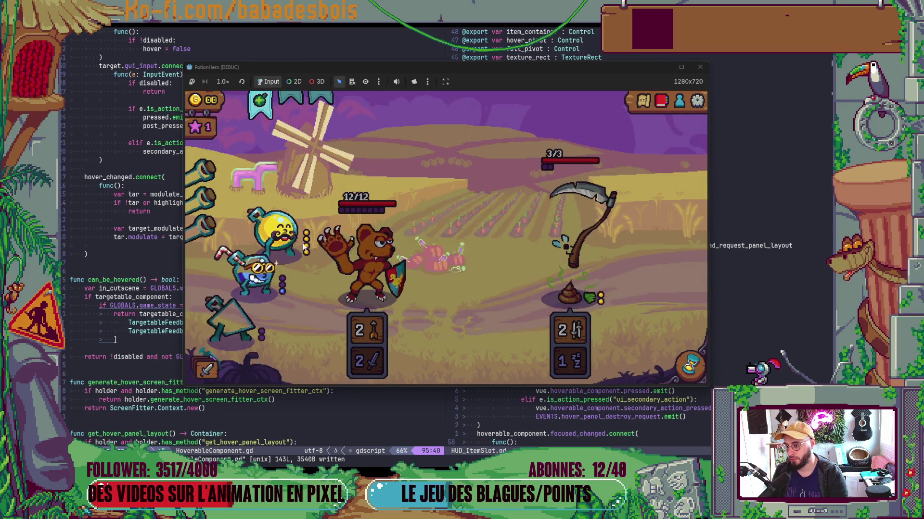
click(291, 238)
right_click(292, 239)
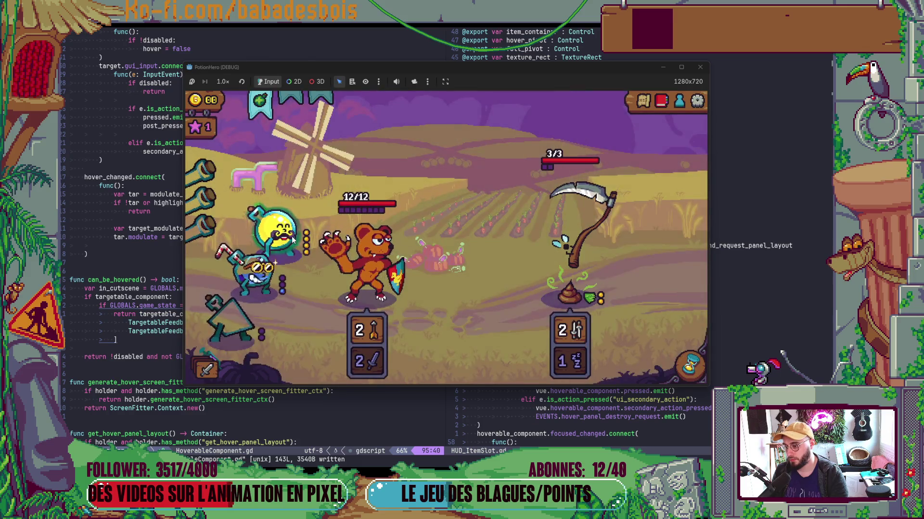
click(252, 105)
right_click(252, 105)
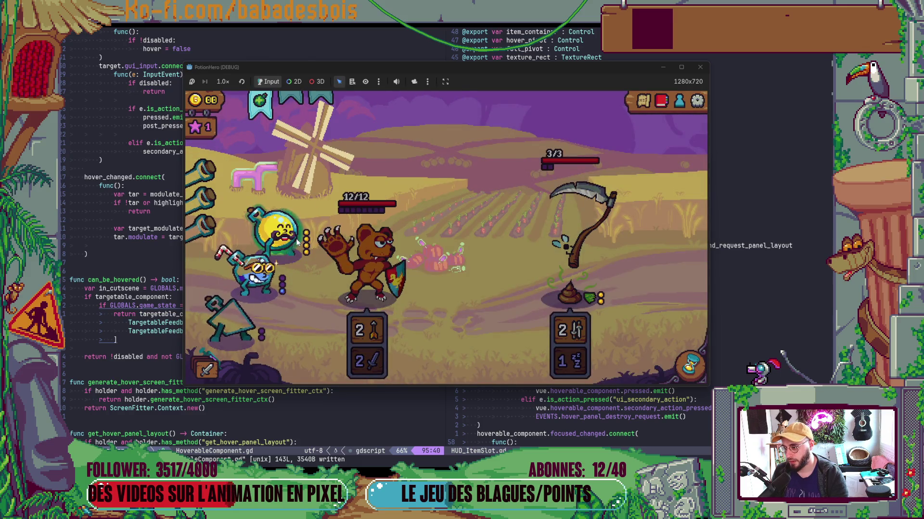
click(285, 243)
right_click(285, 243)
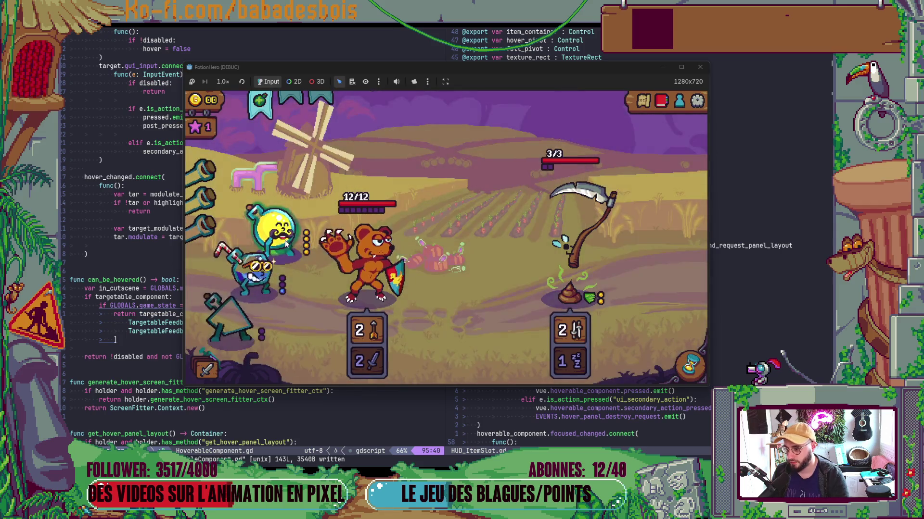
click(267, 105)
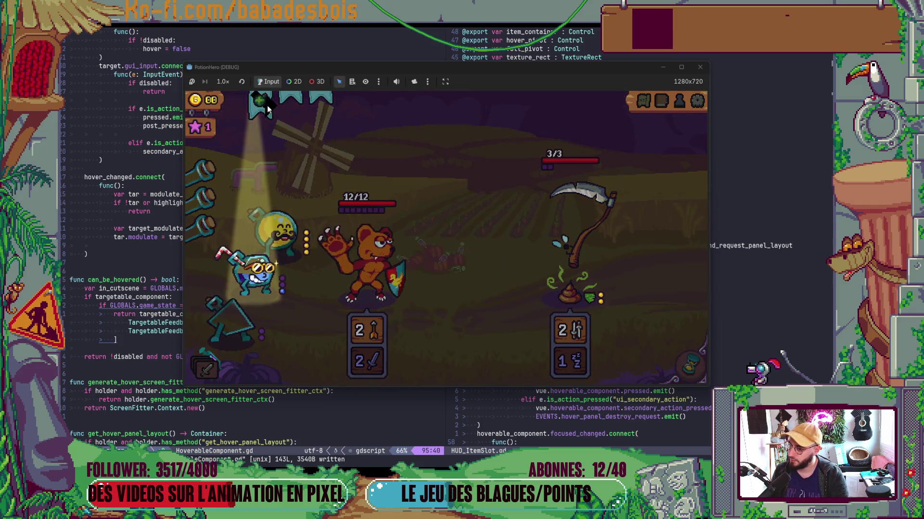
right_click(267, 105)
key(alt+Tab)
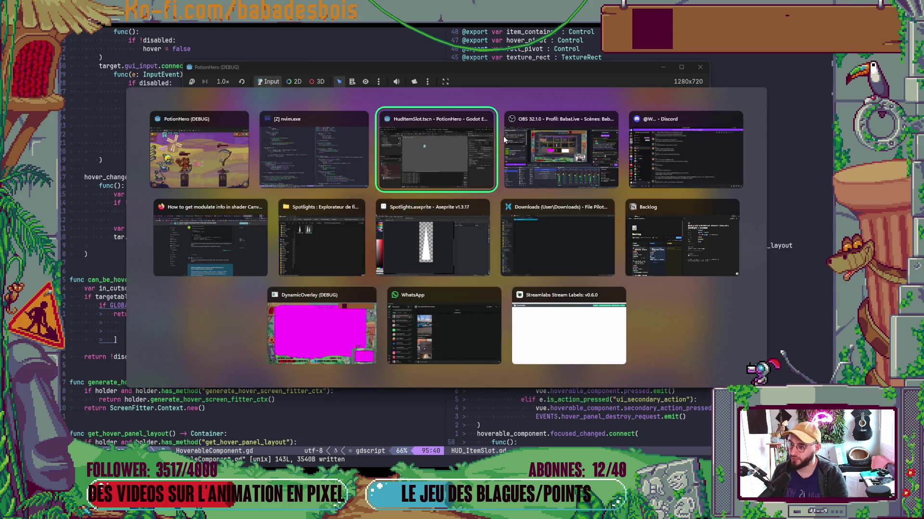
Find 'ActorVue' with Telescope and open CombatActorVue.gd in the right split.
click(347, 158)
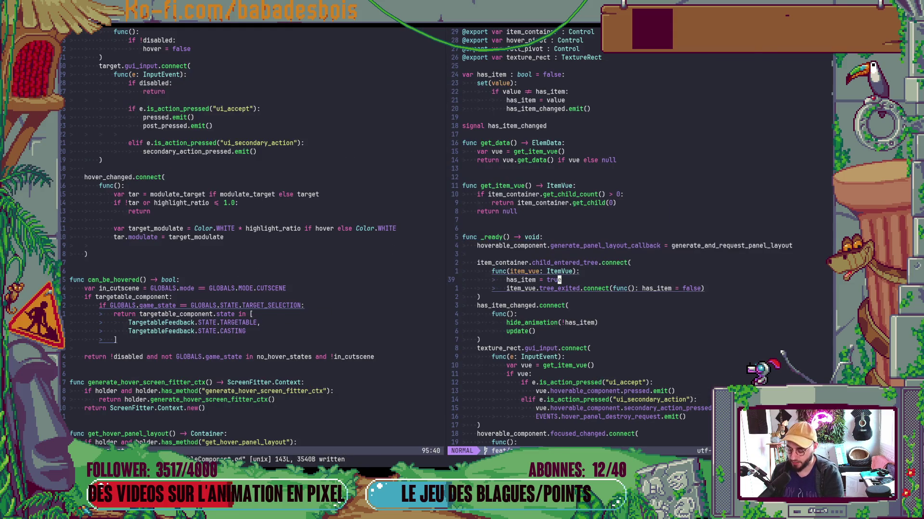
key(space)
key(f)
key(f)
text(Ch)
key(BackSpace)
key(BackSpace)
text(Actr)
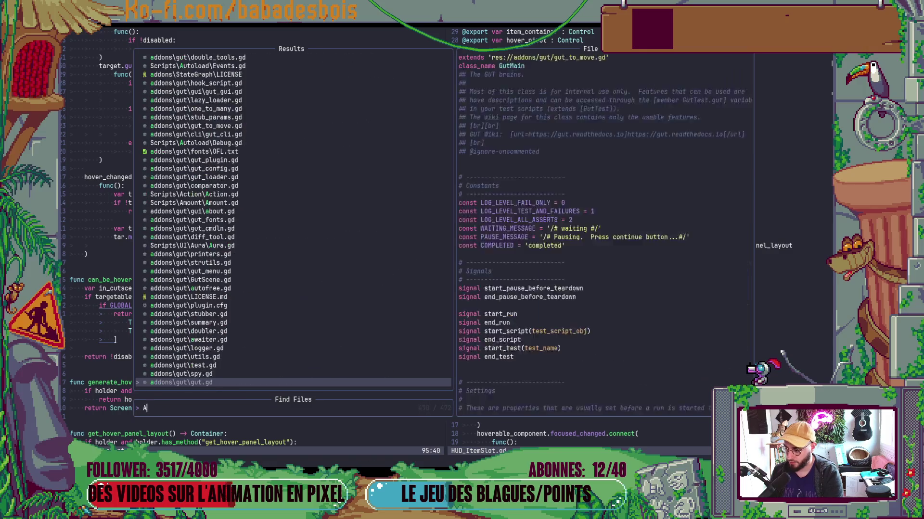
key(BackSpace)
text(orVue)
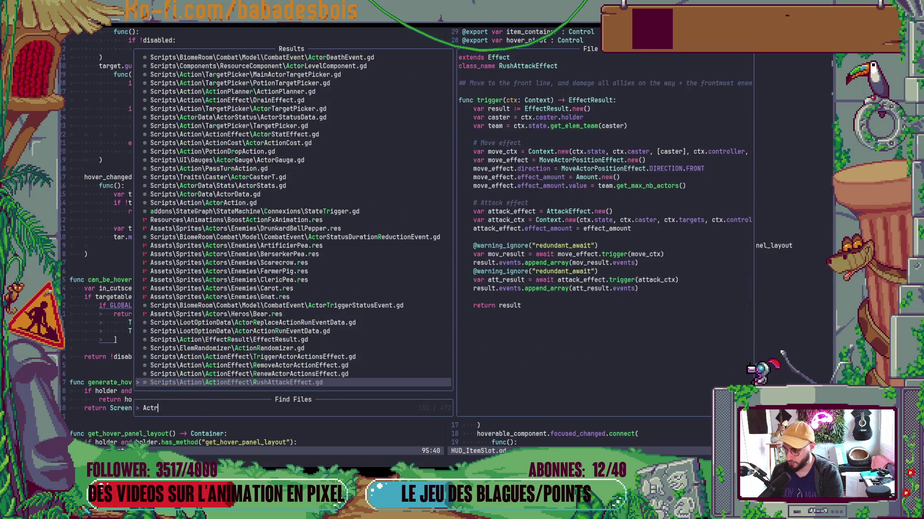
key(Return)
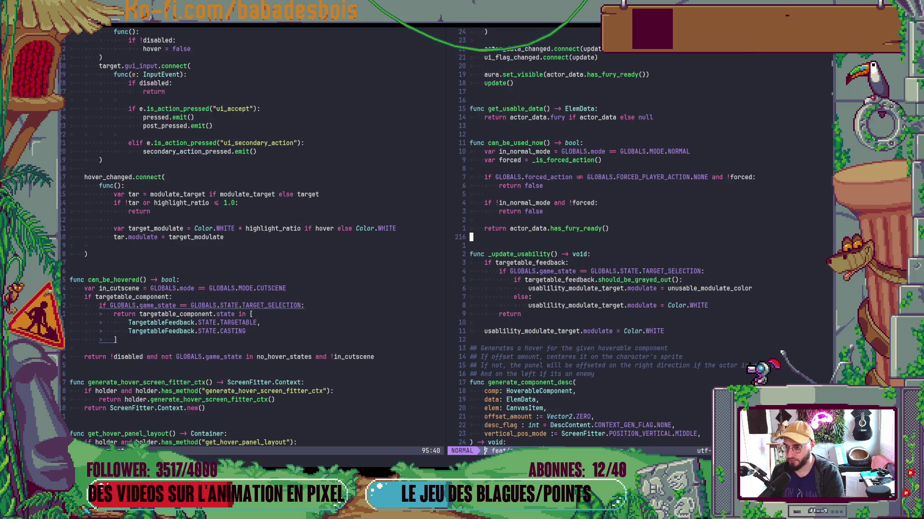
Scroll through CombatActorVue.gd's hover, generate_component_desc and shader code, then return to Godot.
key(ctrl+u)
key(ctrl+u)
key(ctrl+u)
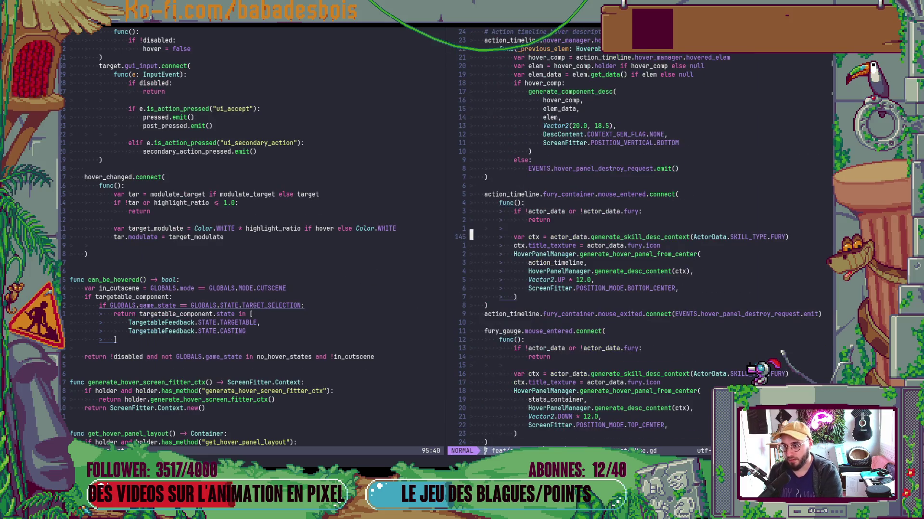
key(ctrl+u)
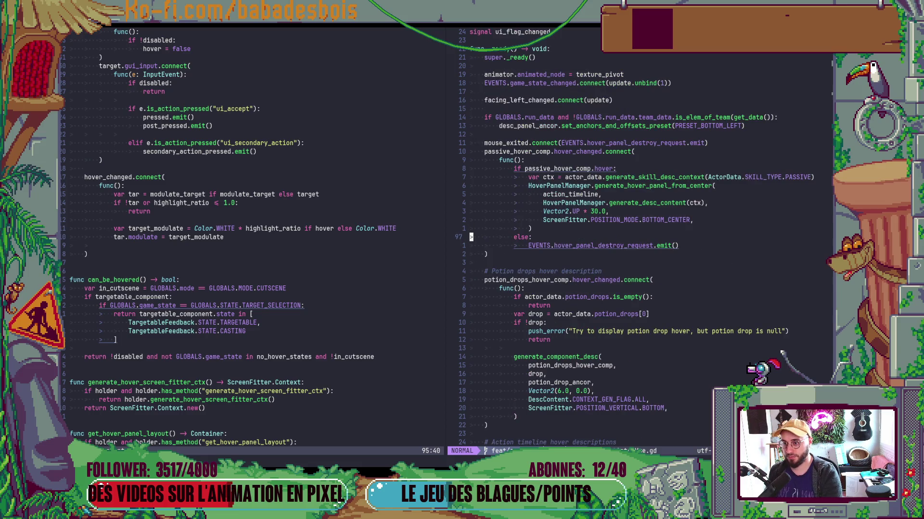
key(ctrl+d)
key(ctrl+d)
key(ctrl+d)
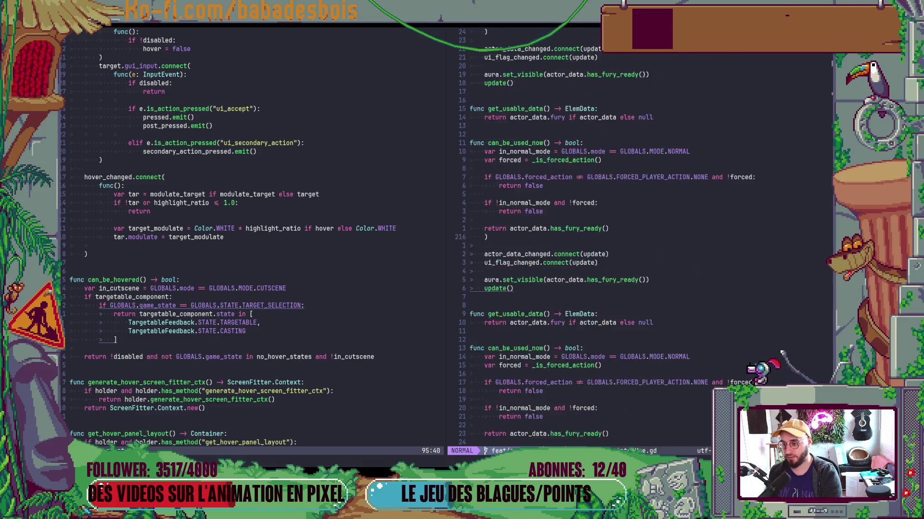
key(ctrl+u)
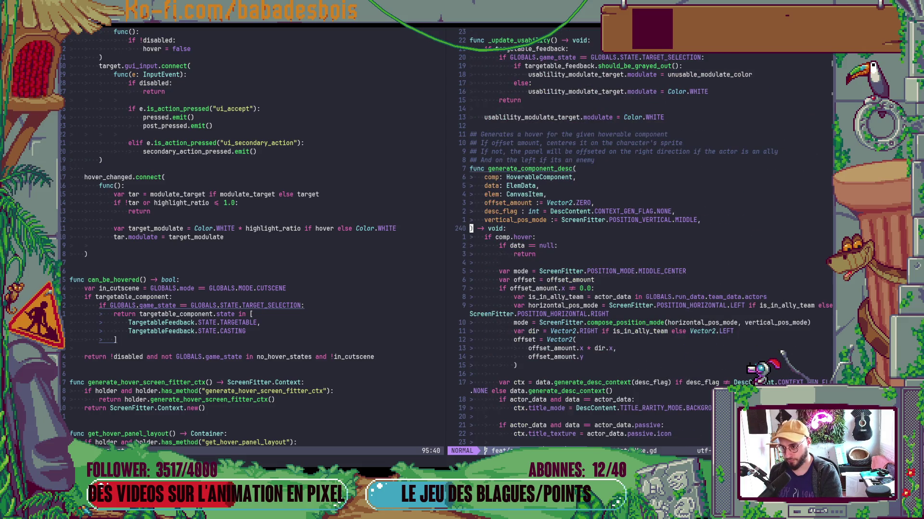
key(ctrl+d)
key(ctrl+d)
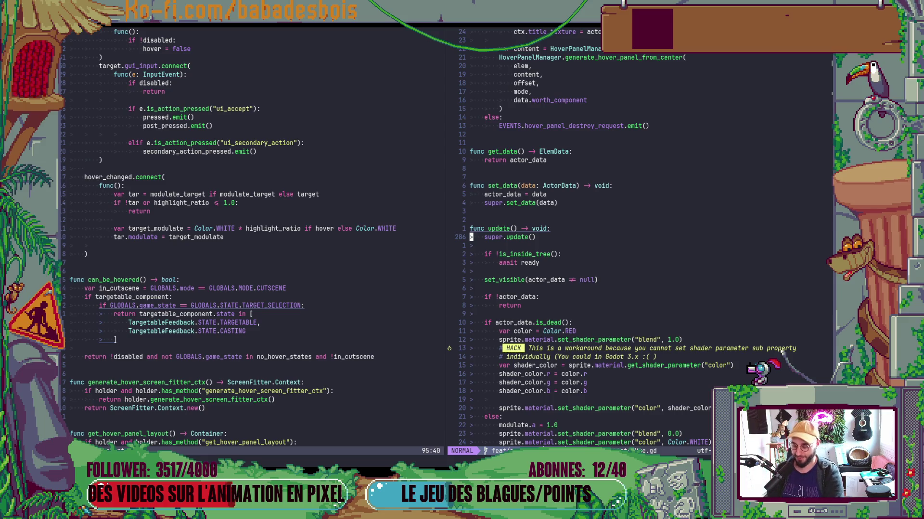
key(alt+Tab)
key(alt+Tab)
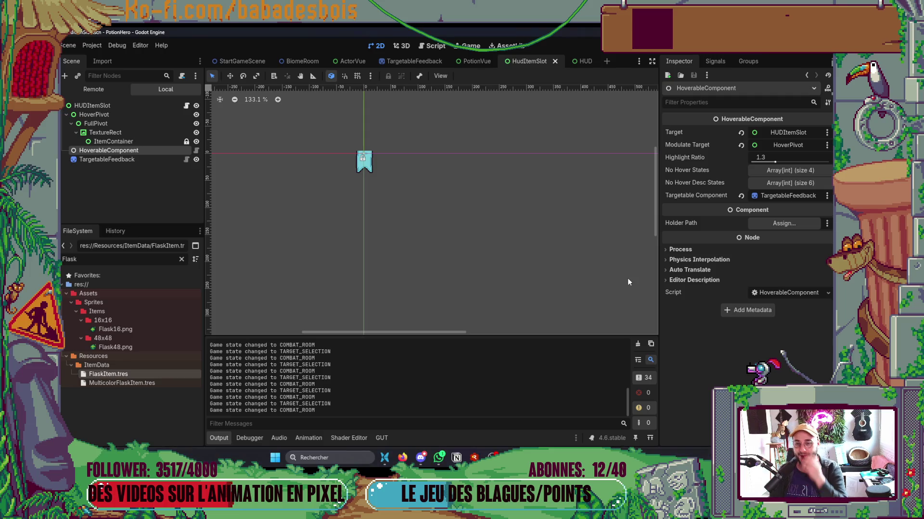
Toggle the Bidon hydrolix flask's target selection on and off several times in the battle.
key(alt+Tab)
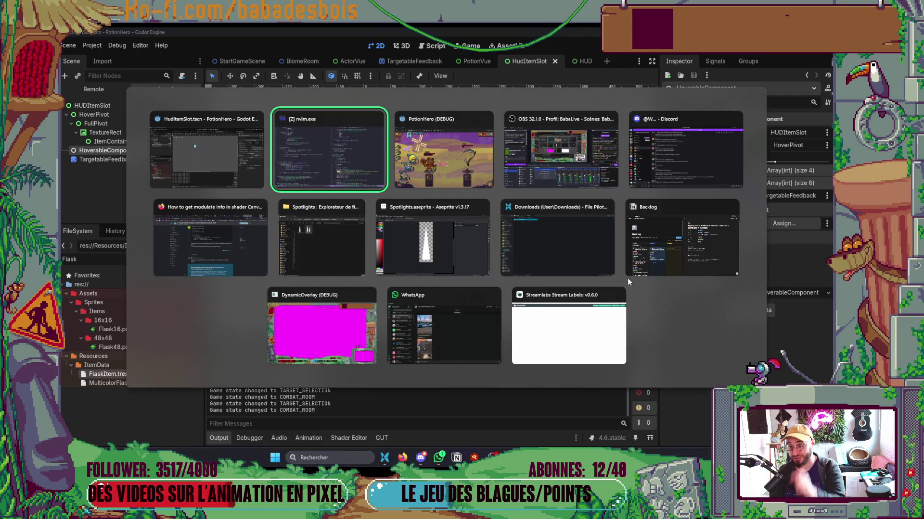
key(alt+Tab)
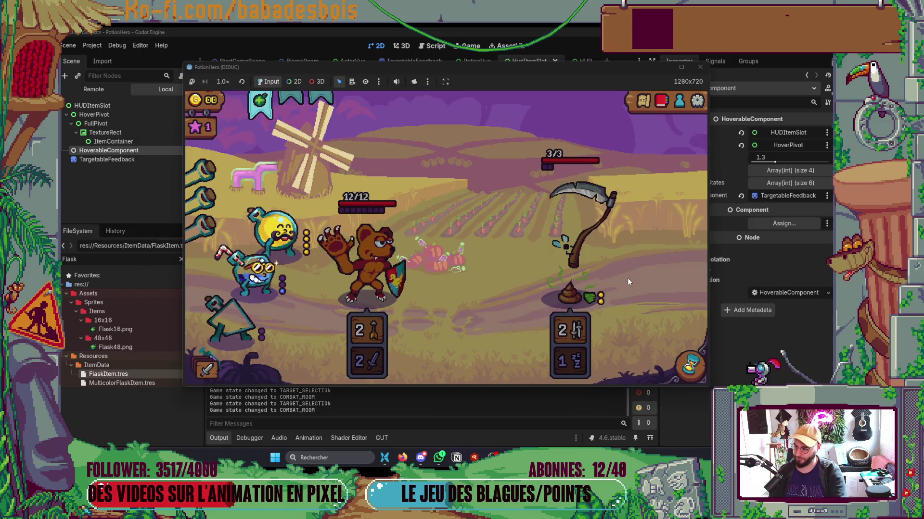
click(272, 231)
click(275, 235)
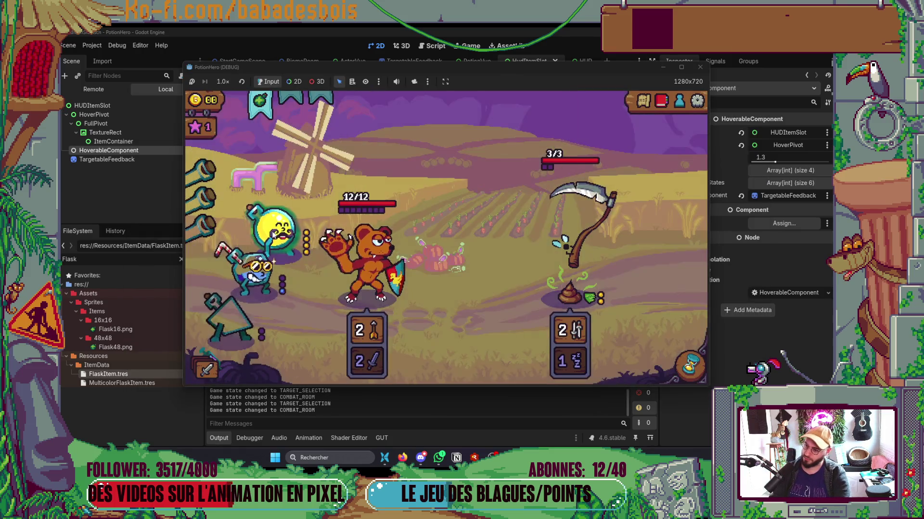
click(277, 233)
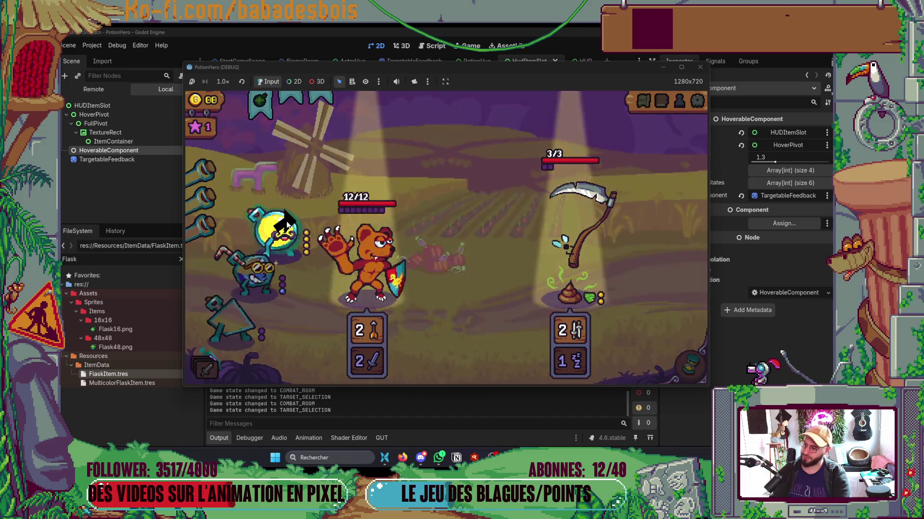
click(287, 226)
click(287, 226)
click(287, 226)
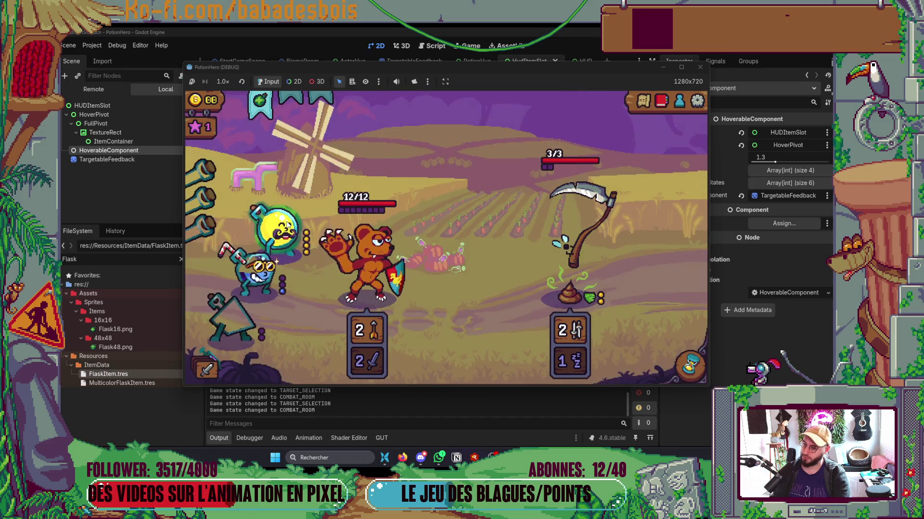
click(287, 226)
click(287, 226)
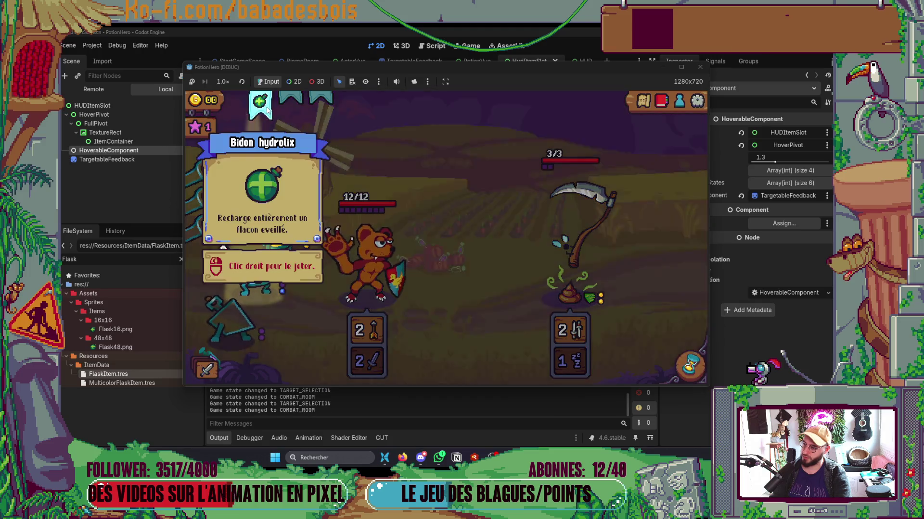
click(265, 101)
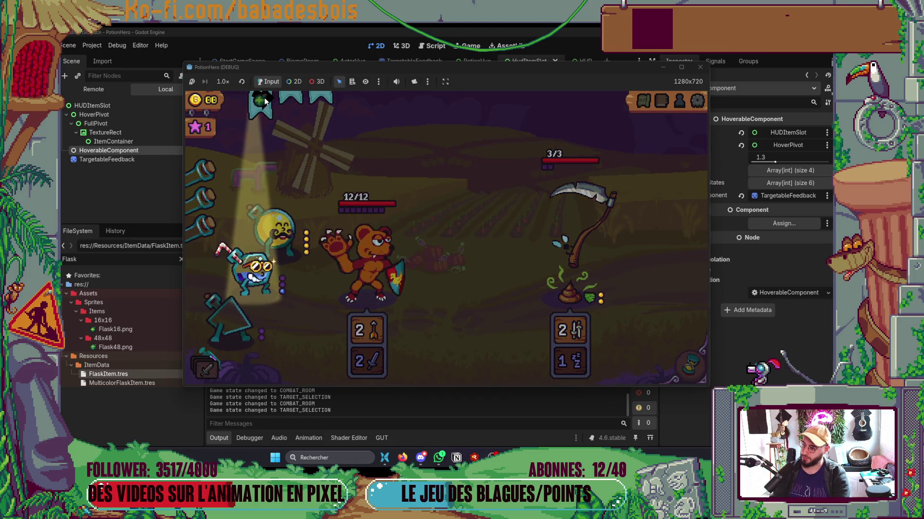
click(264, 101)
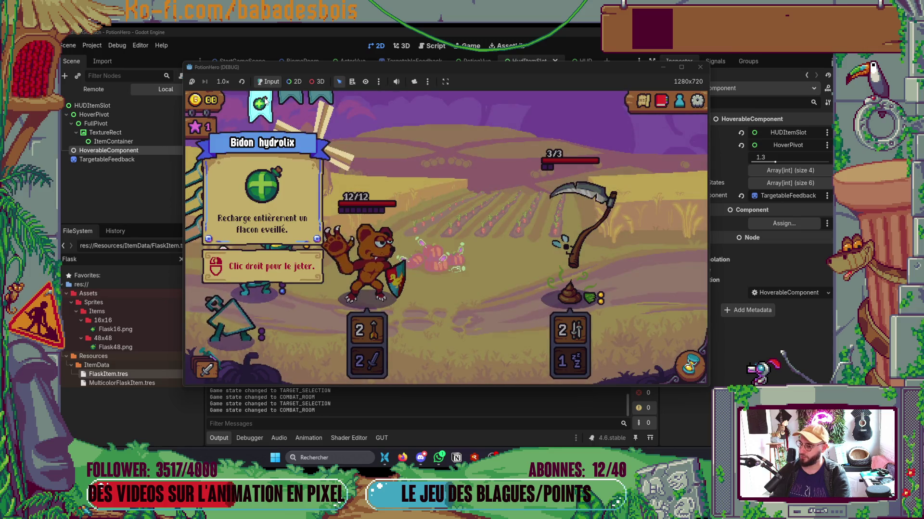
mouse_move(374, 250)
key(alt+Tab)
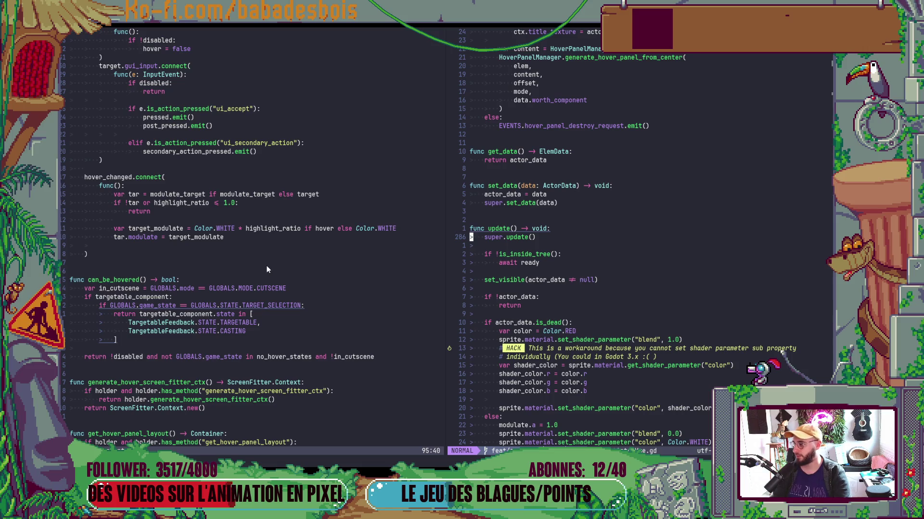
Open CombatActorVue.gd in the left pane via a Telescope file search.
click(267, 267)
key(space)
key(f)
key(f)
text(ActorVBu)
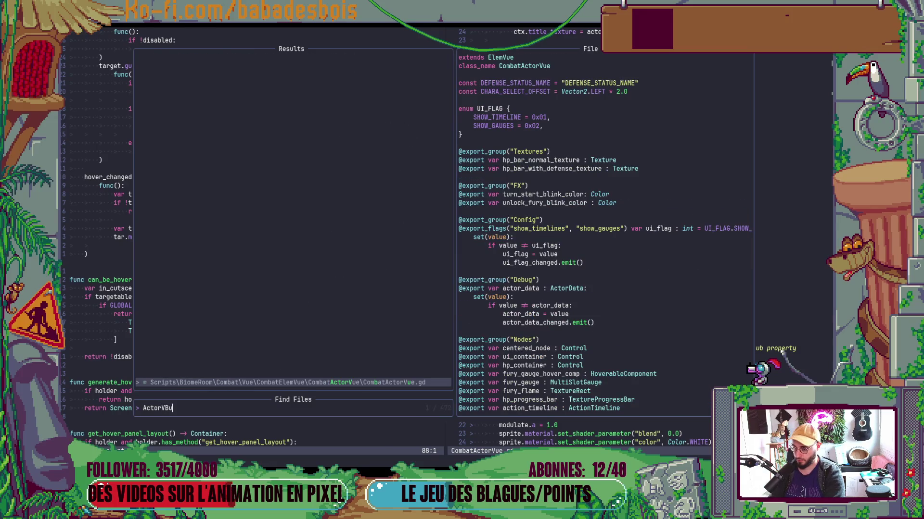
key(Return)
Stop the running game, go to _update_usability's return line, and relaunch with F5.
key(alt+Tab)
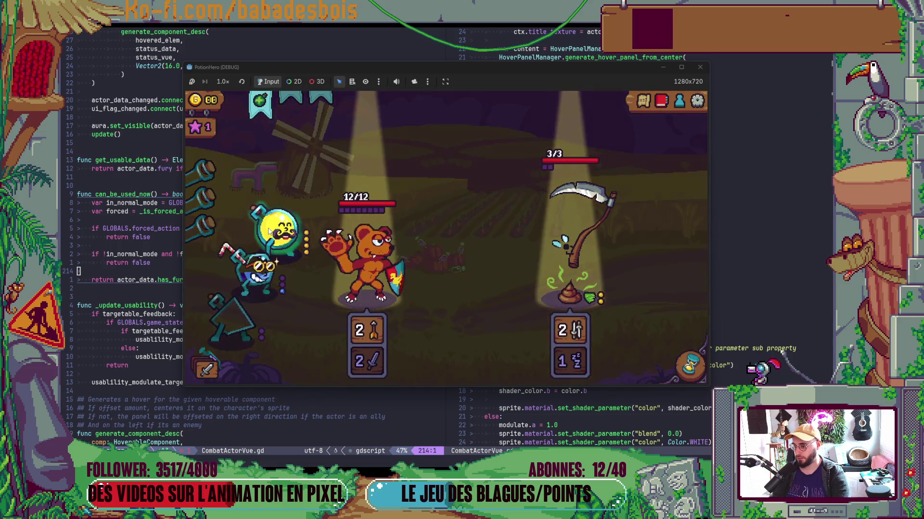
mouse_move(267, 195)
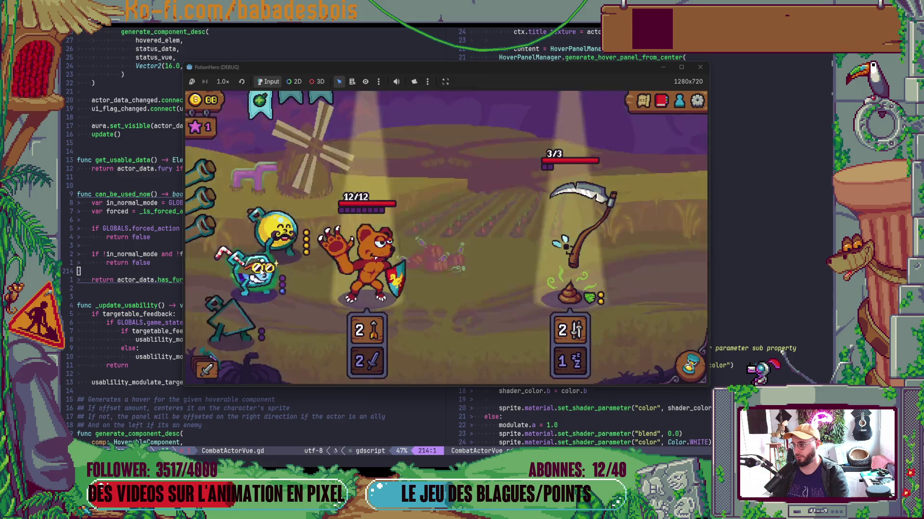
key(F8)
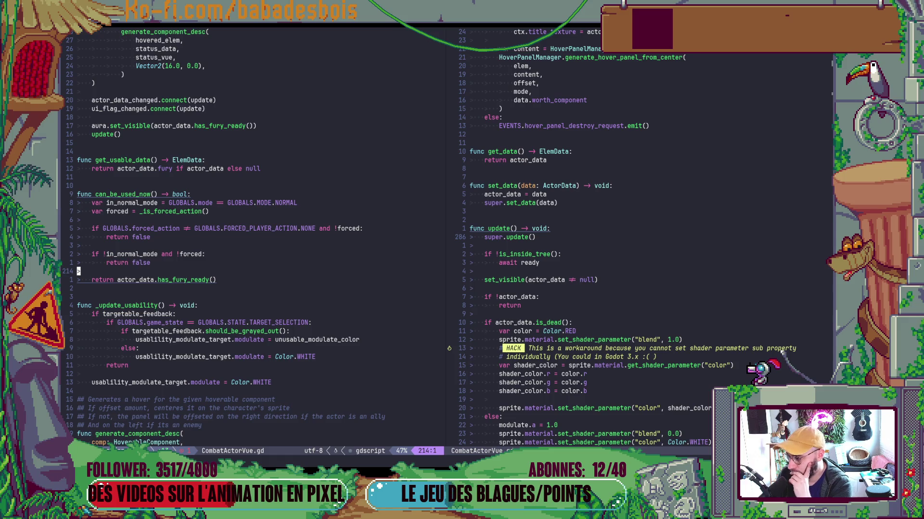
click(143, 364)
key(alt+Tab)
key(F5)
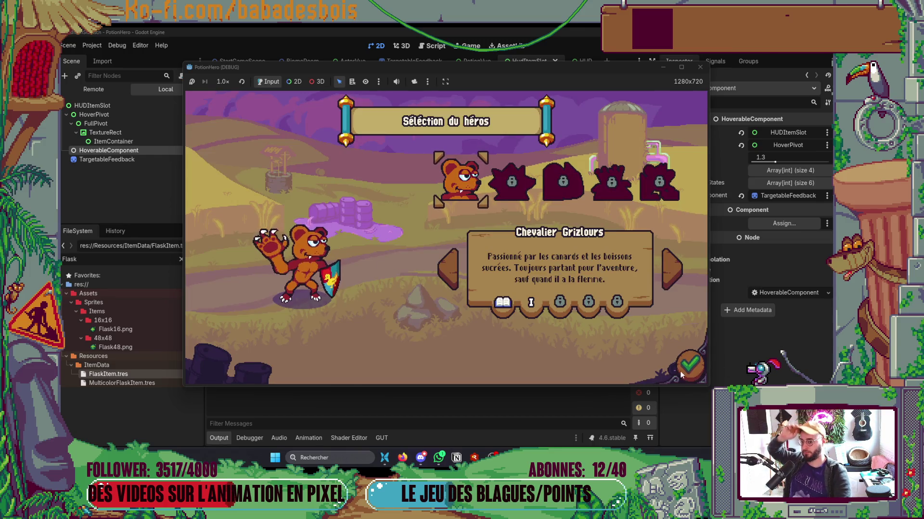
Start a new run on the second adventure and get through the opening dialogue.
click(690, 367)
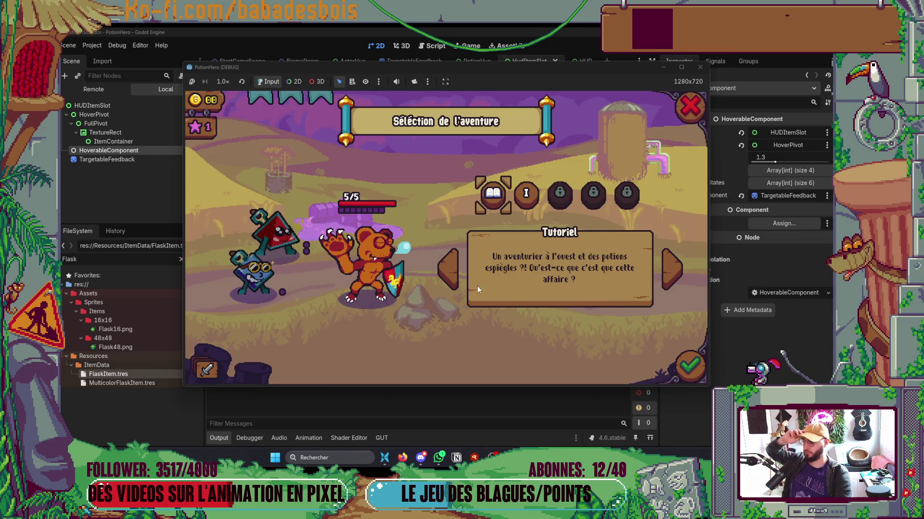
click(527, 196)
click(689, 367)
click(532, 297)
click(532, 296)
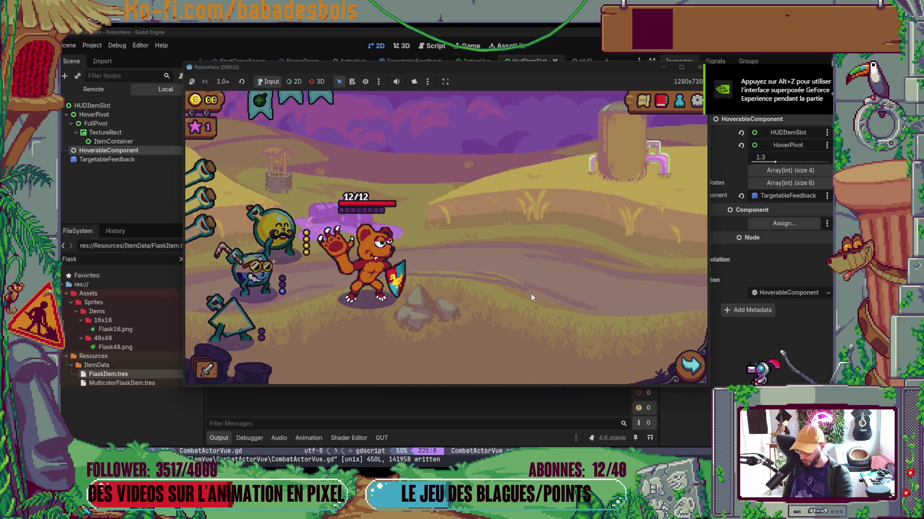
Travel on the world map to the next Combat room.
click(643, 100)
key(m)
key(m)
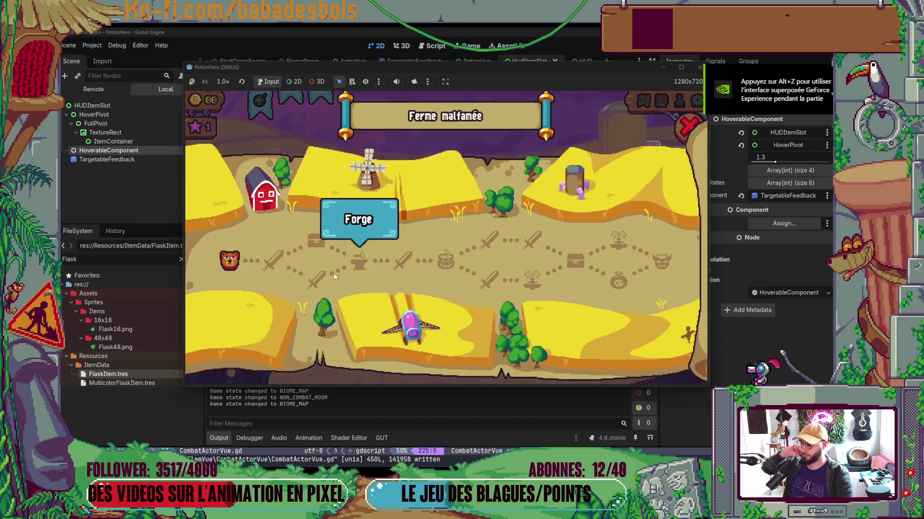
click(272, 262)
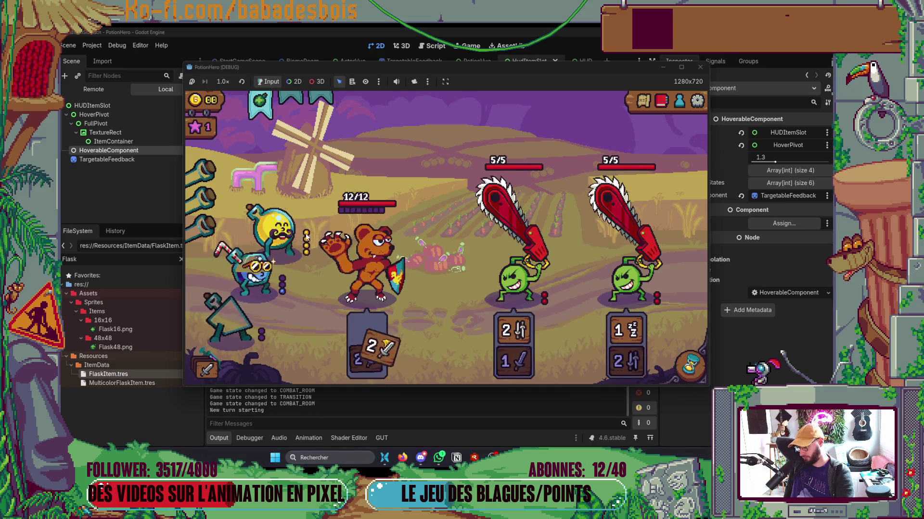
Target with the green flask, cancel with a right-click, then target with it again.
click(258, 110)
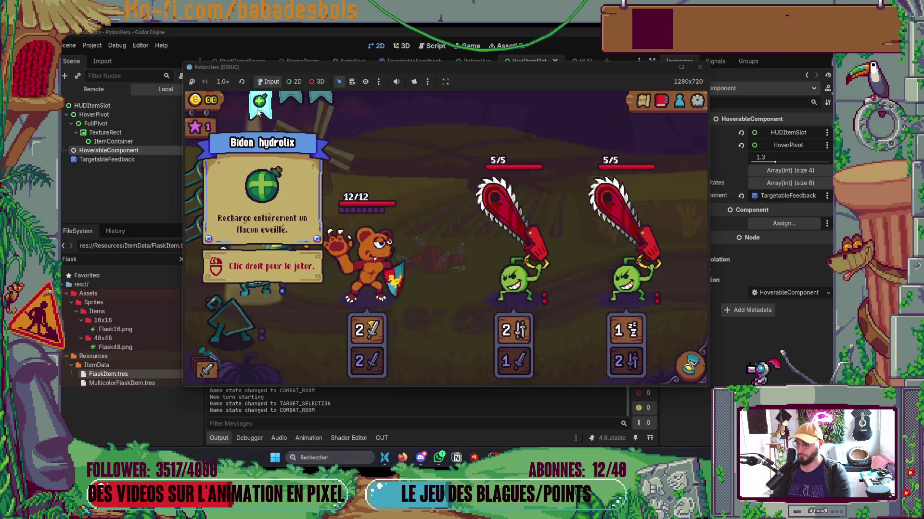
click(277, 226)
right_click(277, 226)
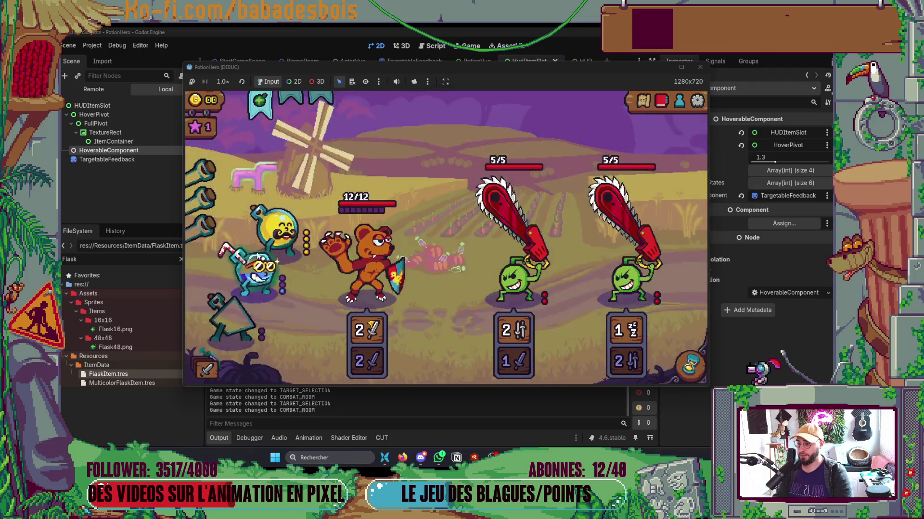
click(262, 117)
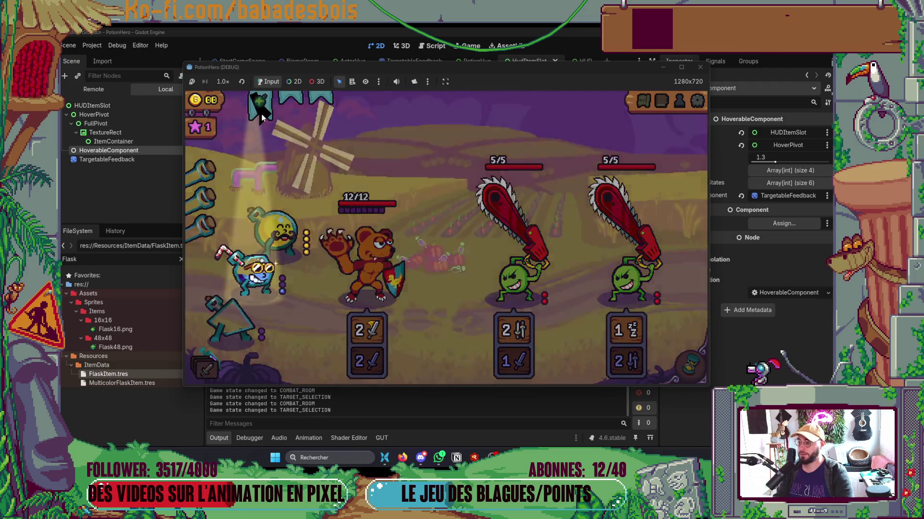
After a quick look at the code editor, re-enter flask target selection to check the slots.
key(alt+Tab)
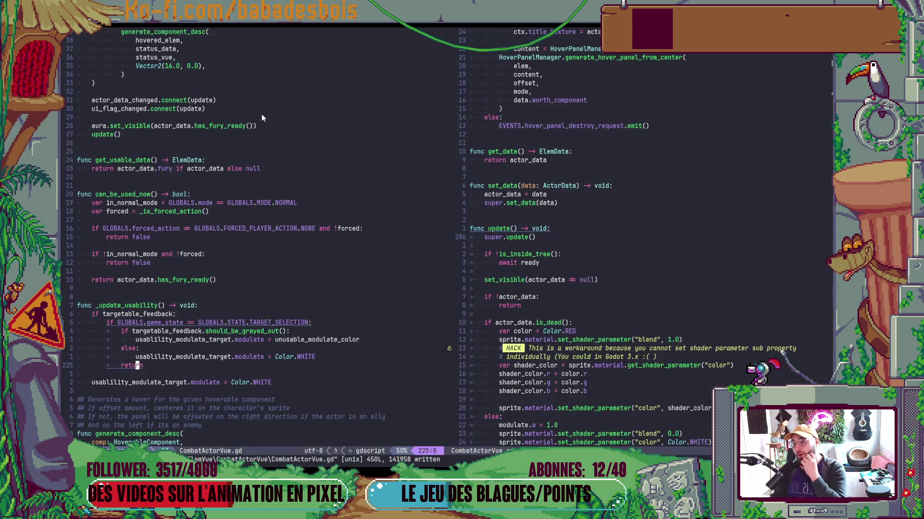
key(Escape)
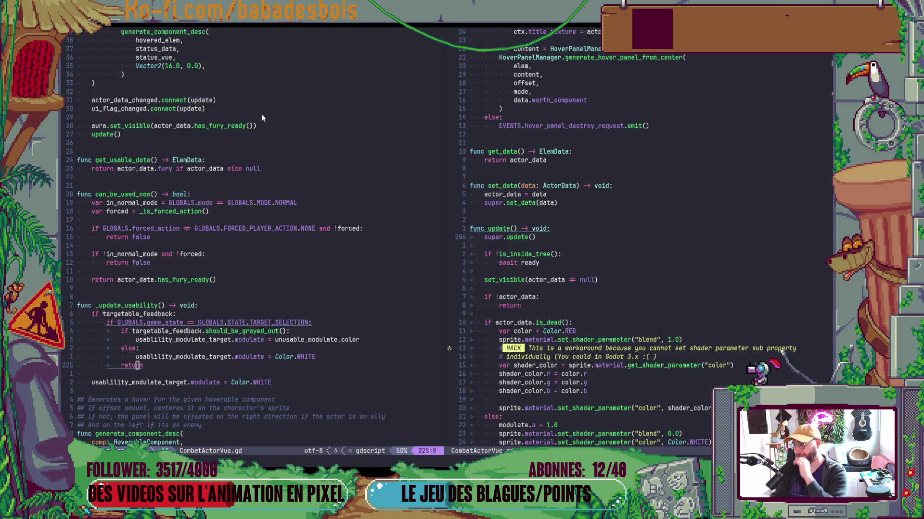
key(alt+Tab)
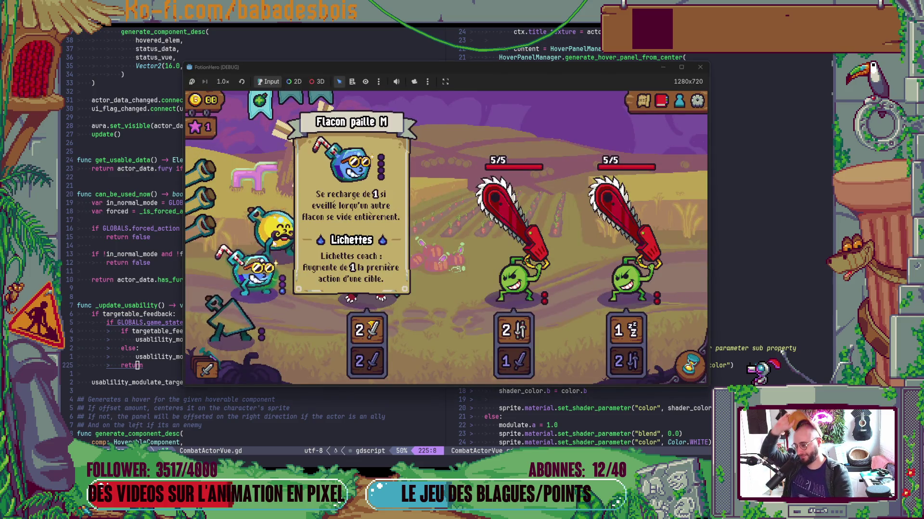
click(260, 102)
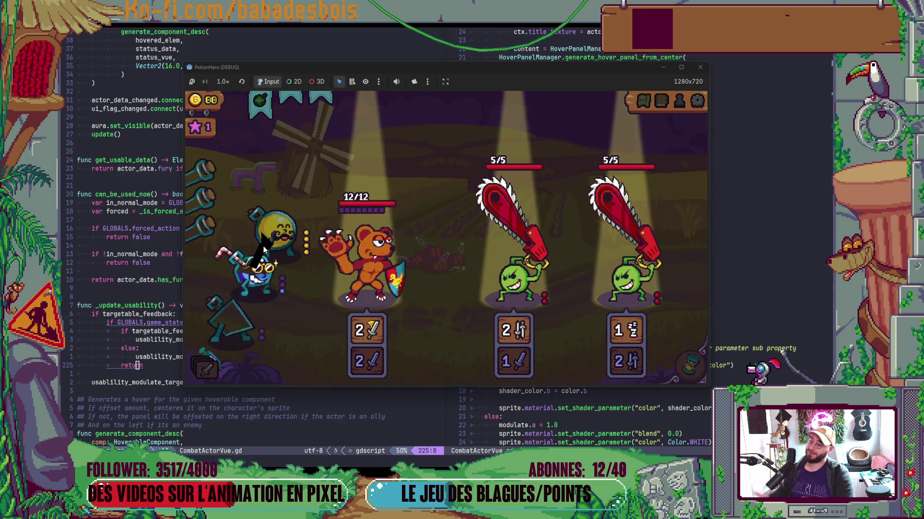
mouse_move(264, 109)
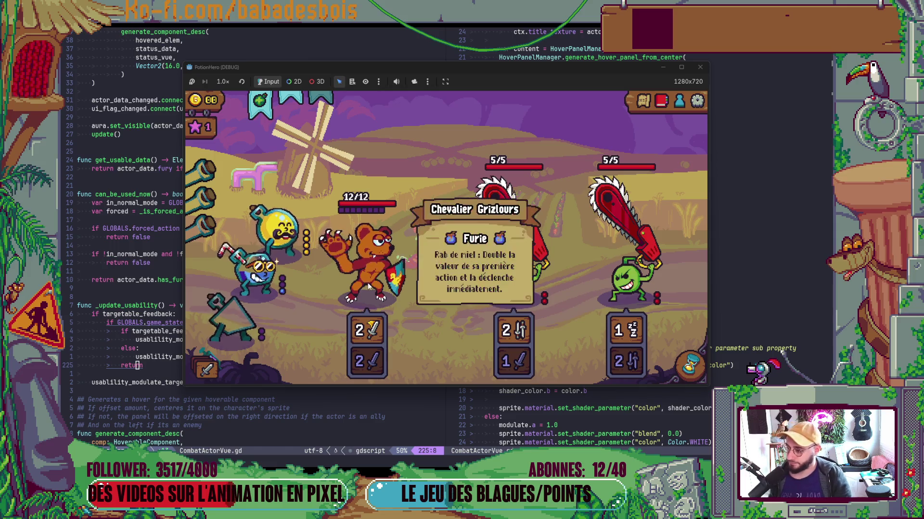
click(255, 269)
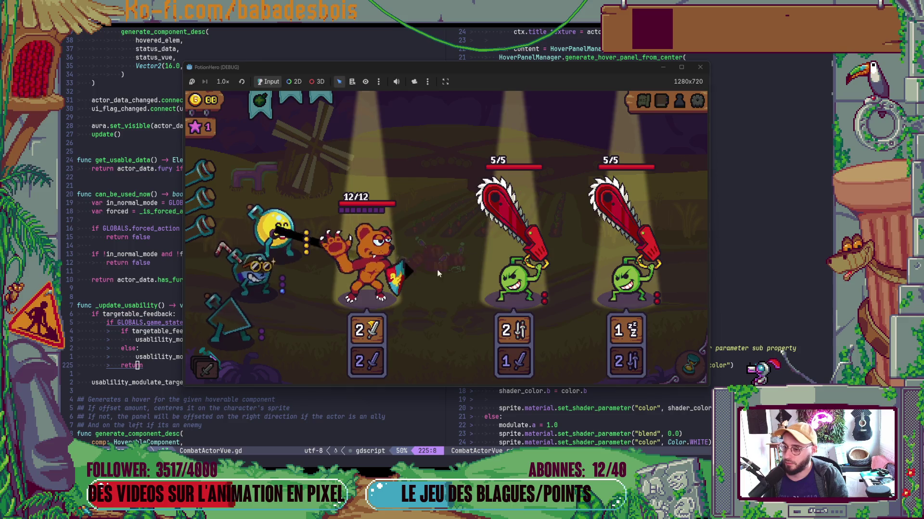
Aim the Bidon hydrolix flask at the blue ally, cancel it, and return to Neovim.
right_click(445, 292)
mouse_move(276, 234)
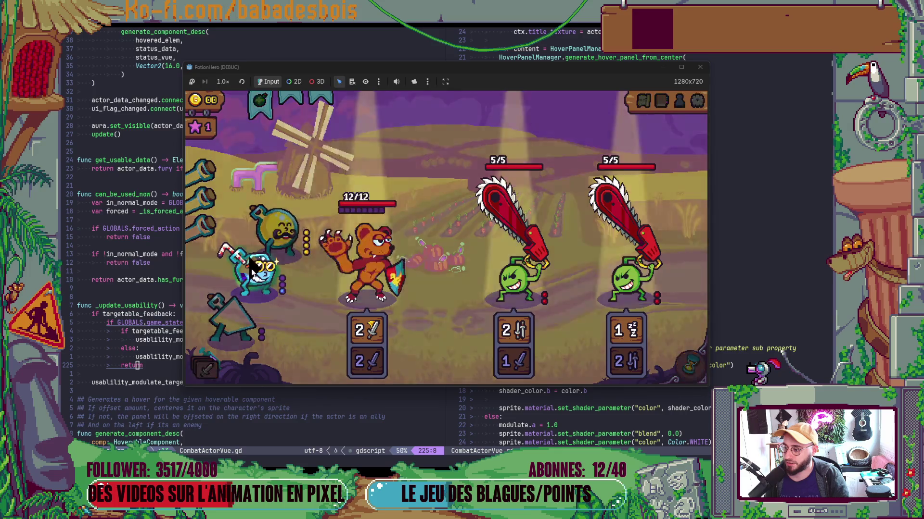
mouse_move(261, 105)
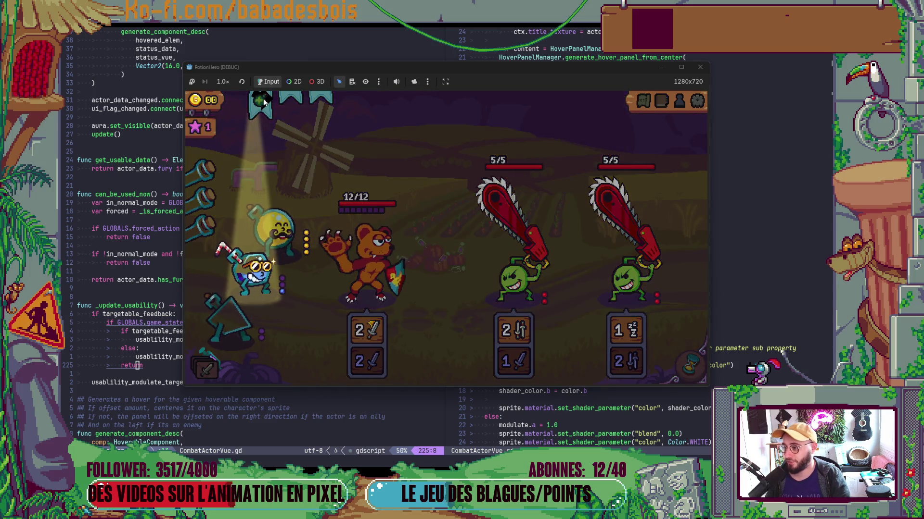
click(263, 102)
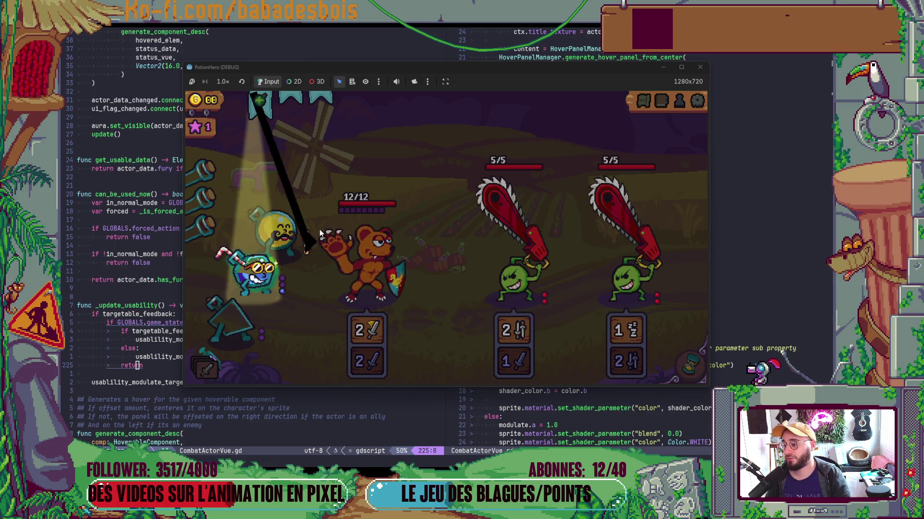
click(260, 109)
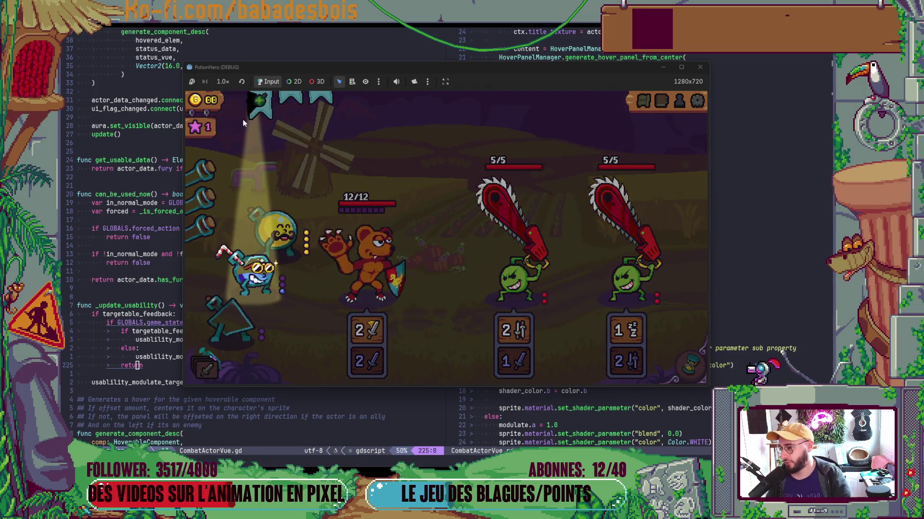
click(254, 100)
key(alt+Tab)
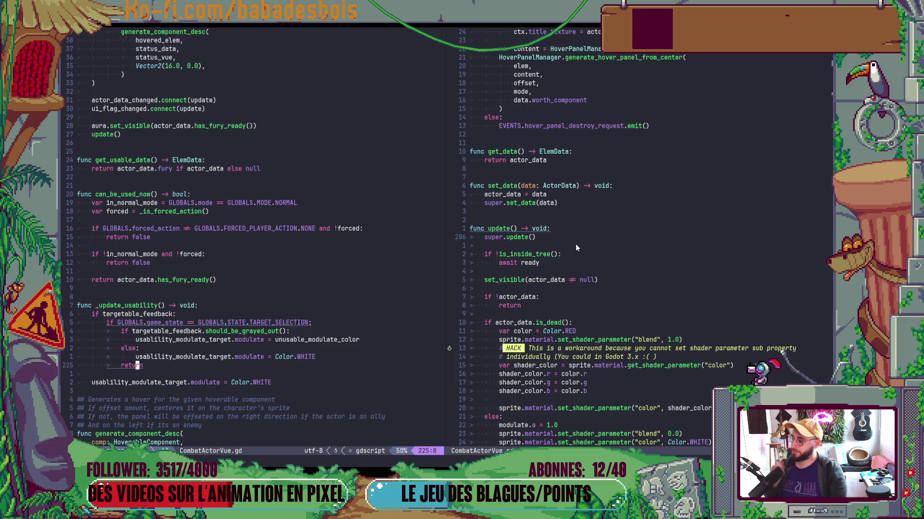
Correct the undeclared ui_fla on line 315 to ui_flag.
scroll(571, 261, down, 9)
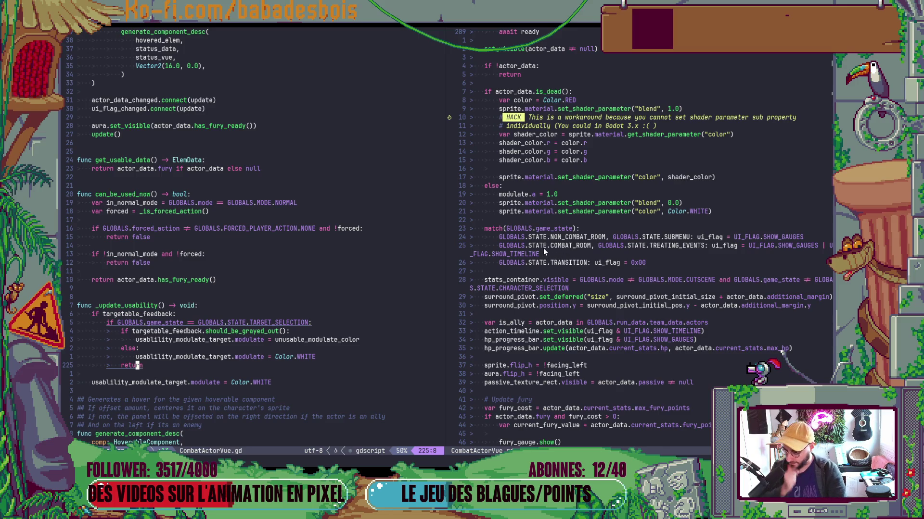
click(544, 263)
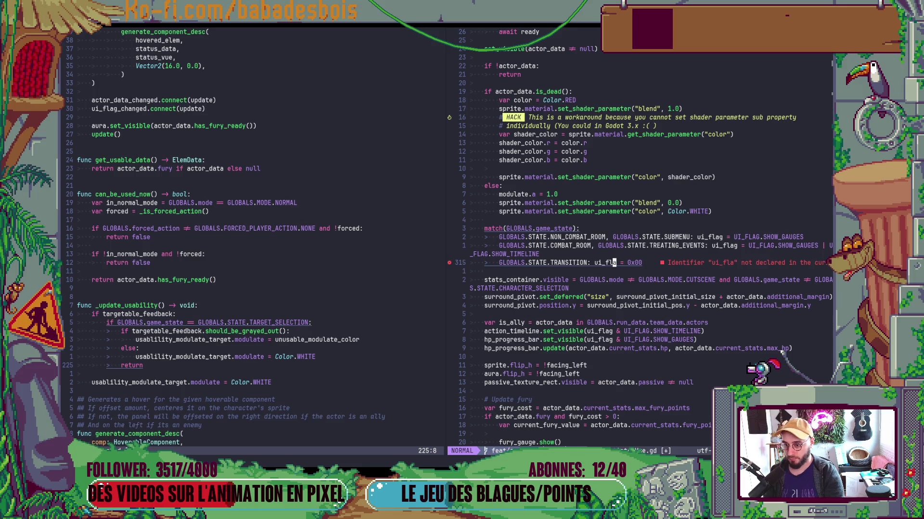
text(ag)
key(Escape)
Open the item slot script through the file finder and scroll down through it.
key(Return)
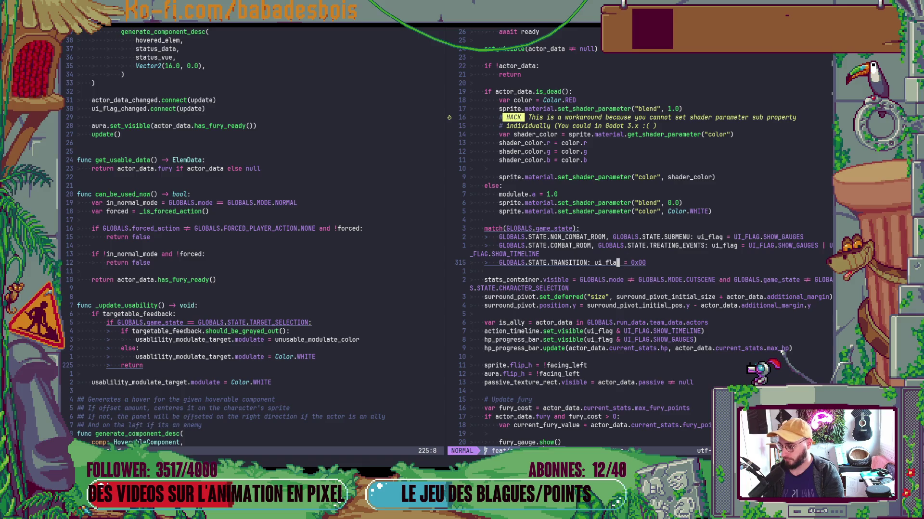
text(itemslot)
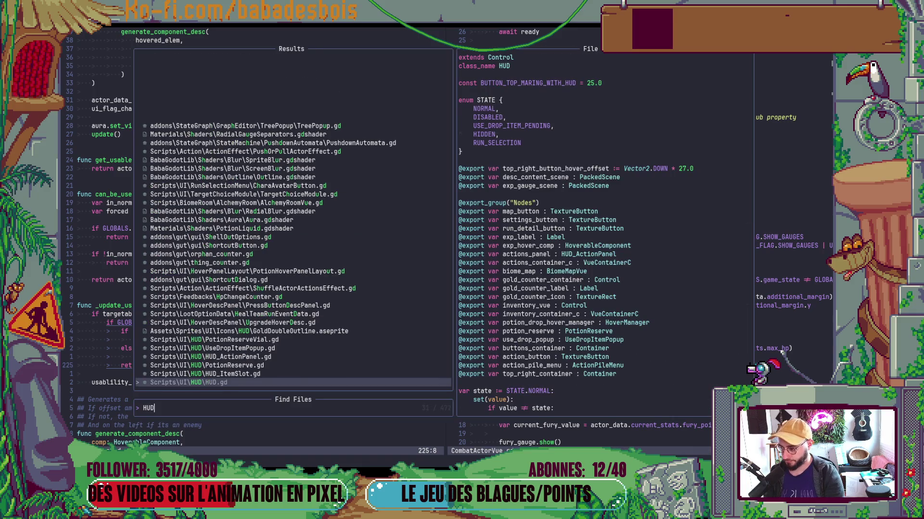
key(Return)
key(ctrl+d)
key(ctrl+d)
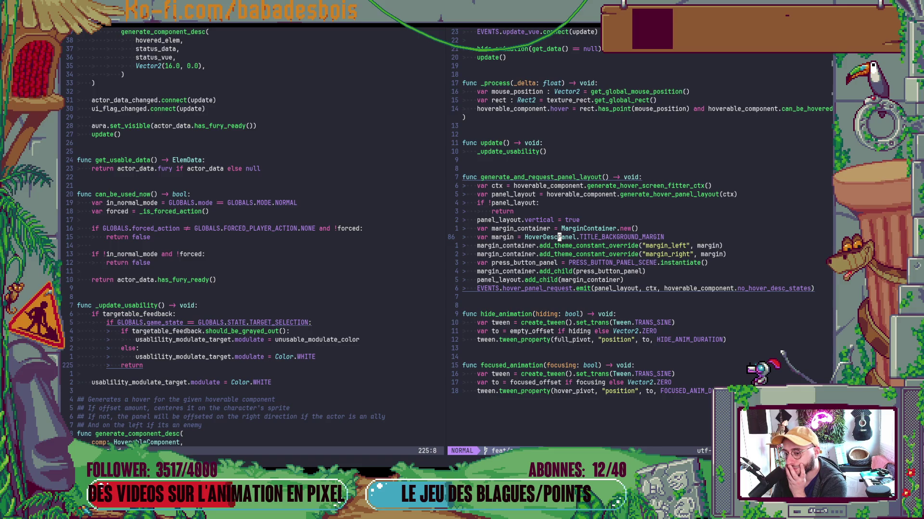
key(alt+Tab)
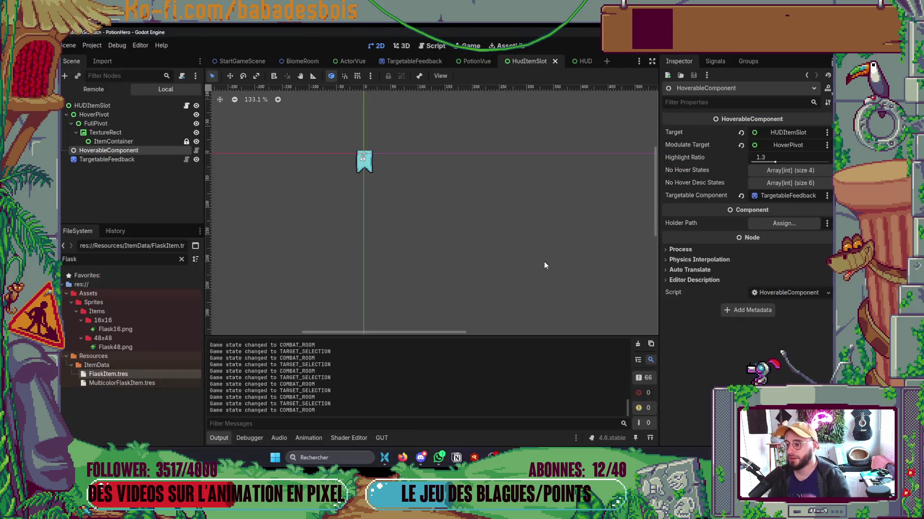
Review HoverableComponent's properties and script hover code, including highlight_ratio on line 84.
click(171, 106)
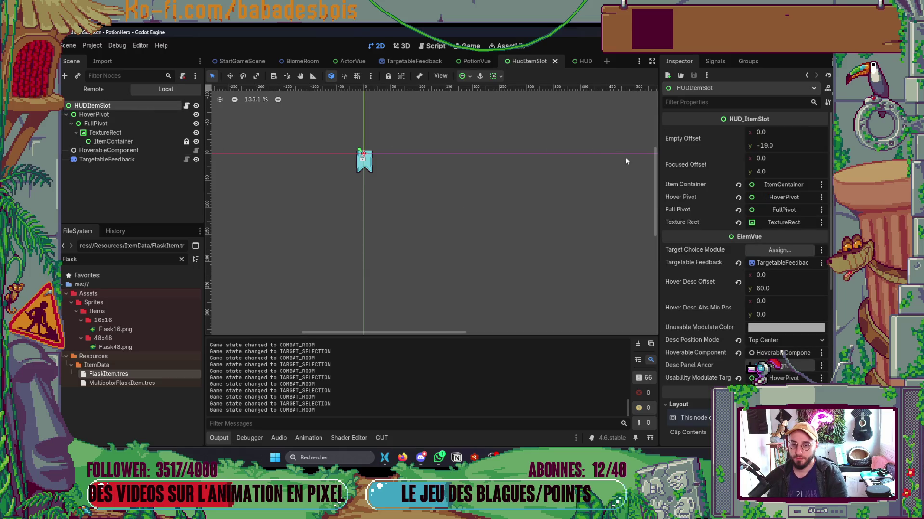
click(158, 151)
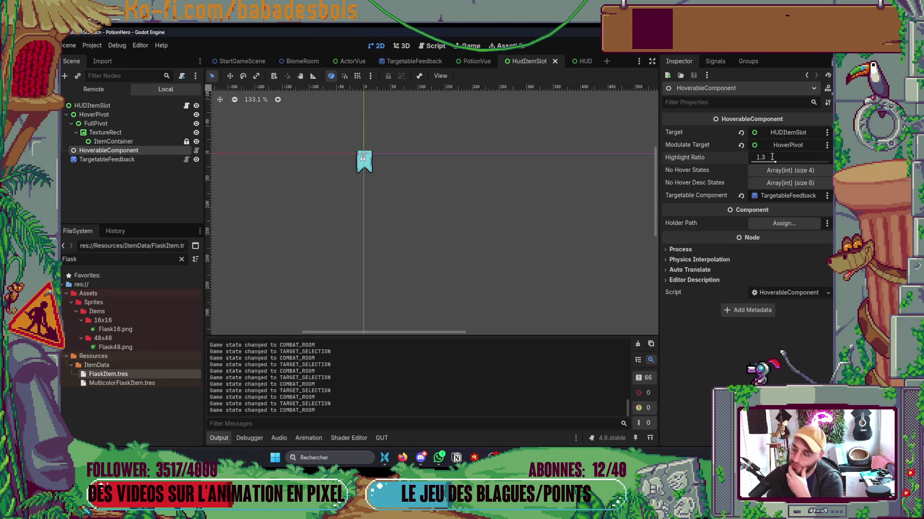
click(196, 150)
scroll(337, 217, down, 10)
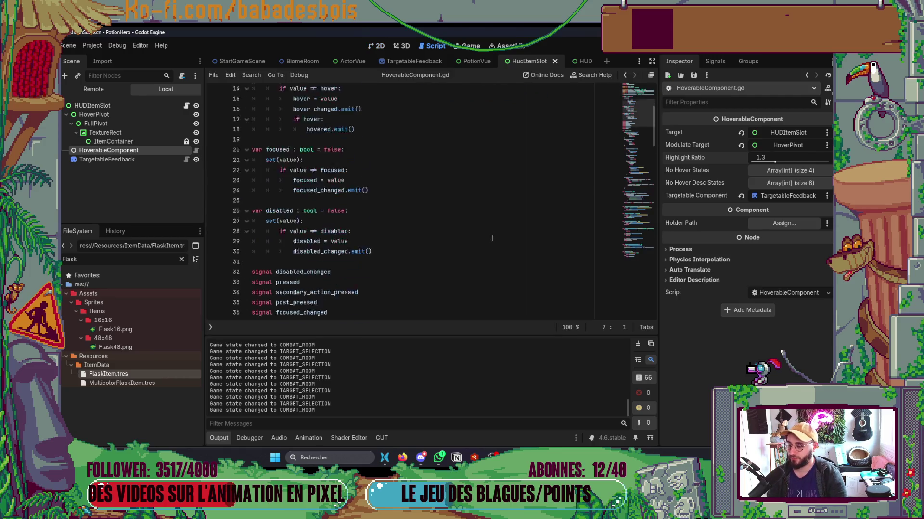
click(224, 442)
scroll(643, 226, down, 15)
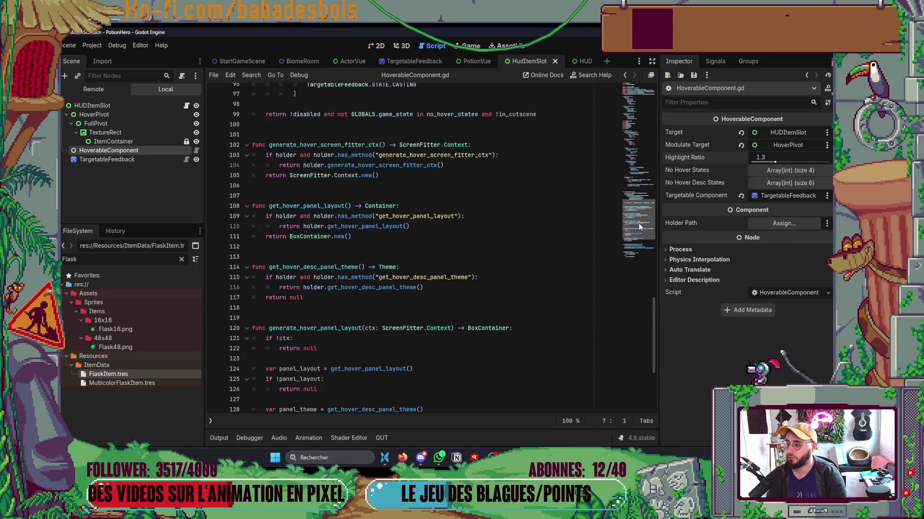
scroll(639, 223, down, 5)
drag(635, 260, 649, 193)
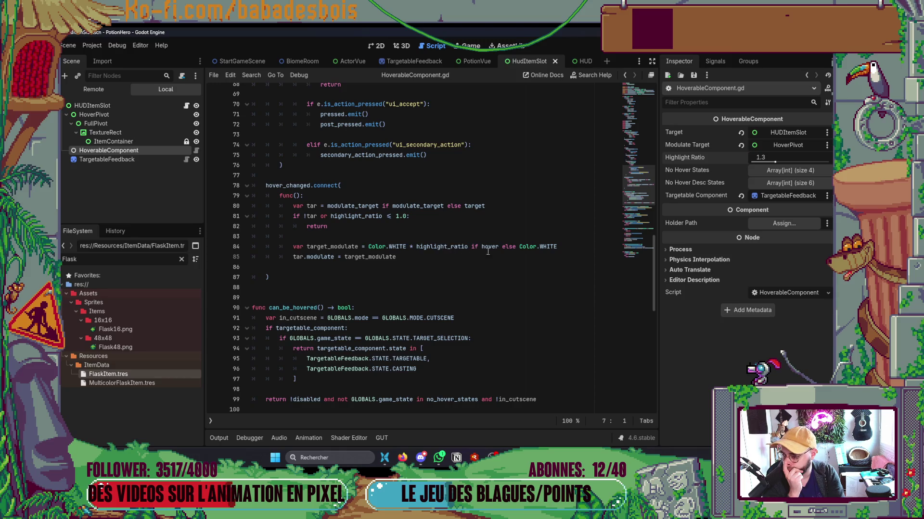
double_click(441, 245)
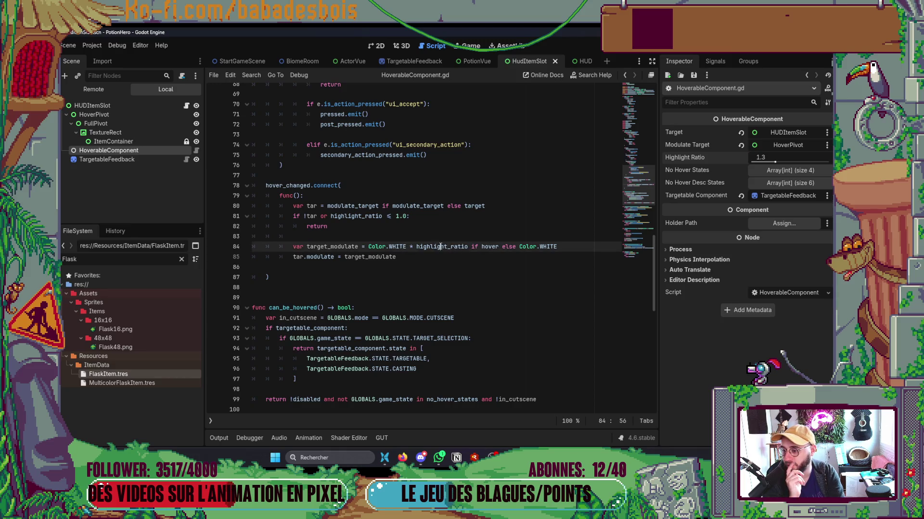
scroll(642, 183, up, 3)
drag(642, 183, 651, 100)
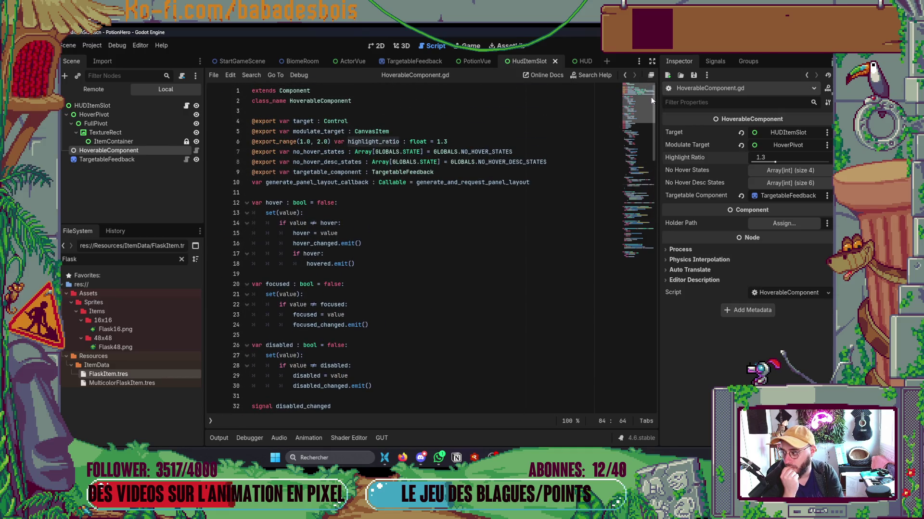
Return to the 2D view and open the PotionVue scene.
click(378, 46)
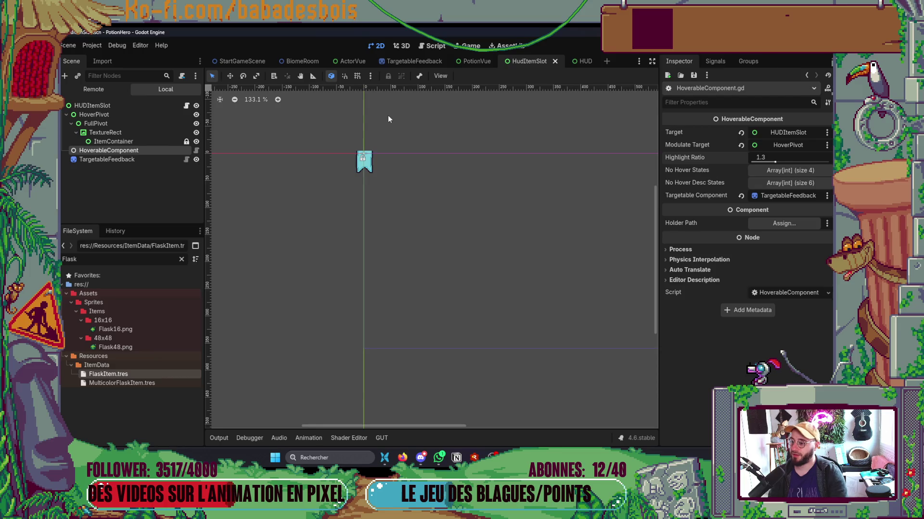
key(super+Tab)
click(232, 161)
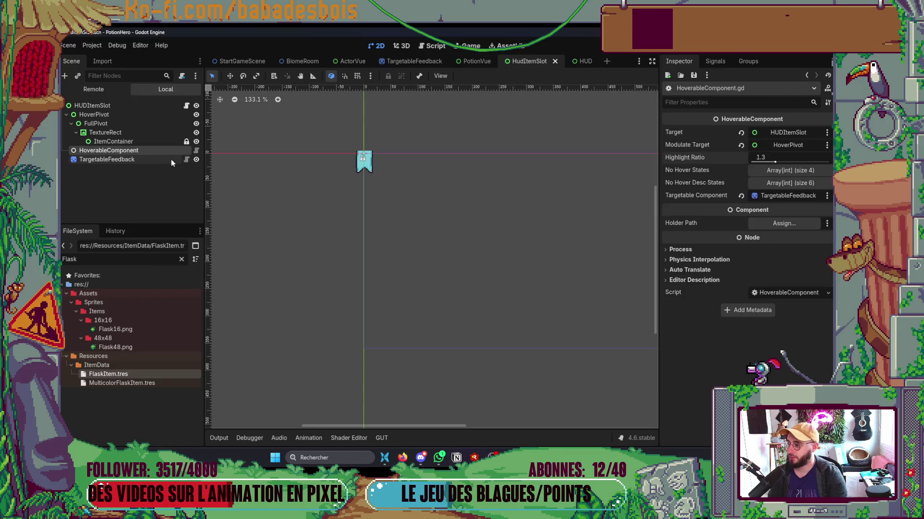
click(480, 62)
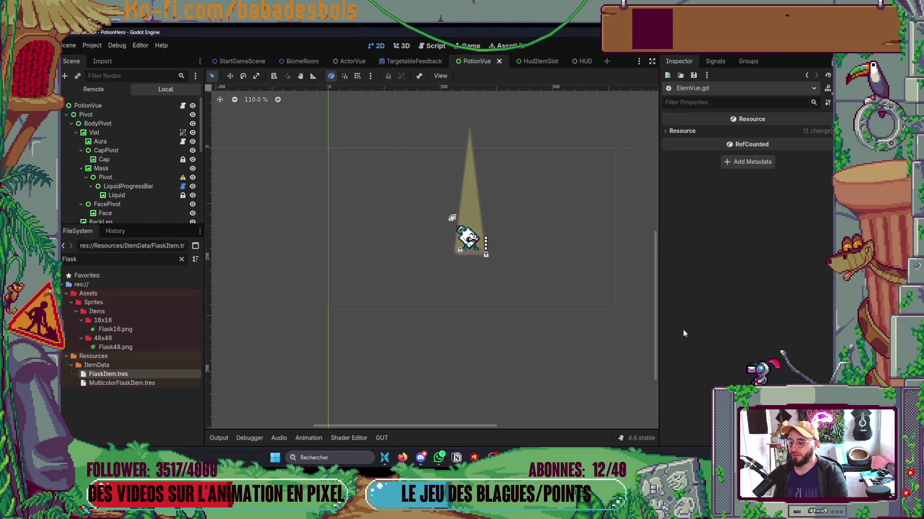
Open InventoryVue.gd in Neovim's right split with the file finder.
key(alt+Tab)
key(space)
key(f)
key(f)
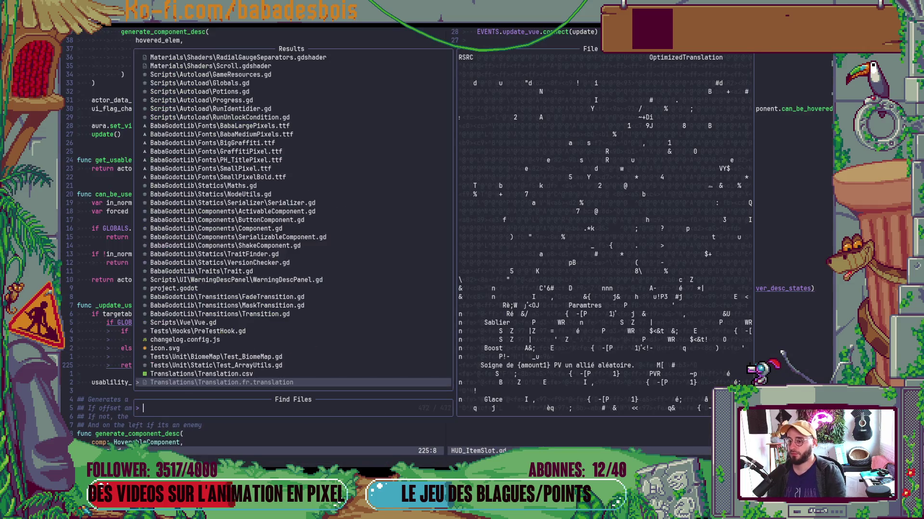
text(Inven)
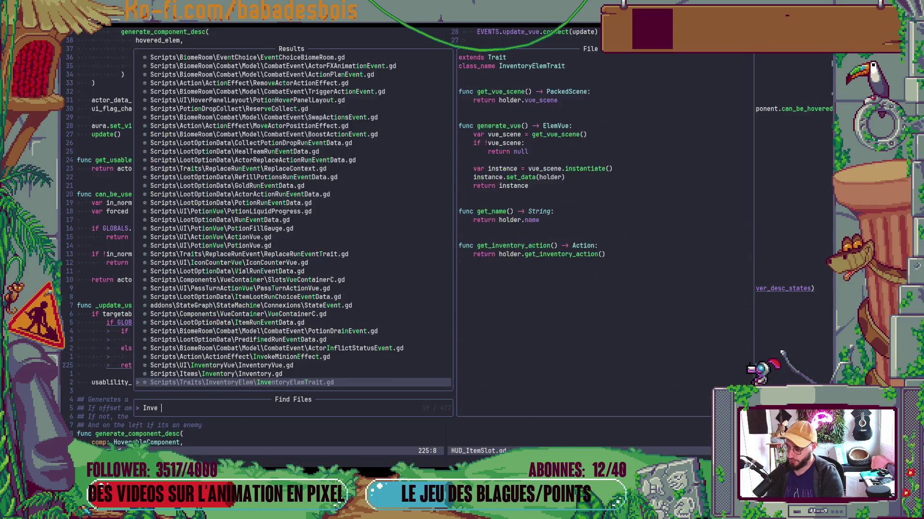
key(Up)
key(Return)
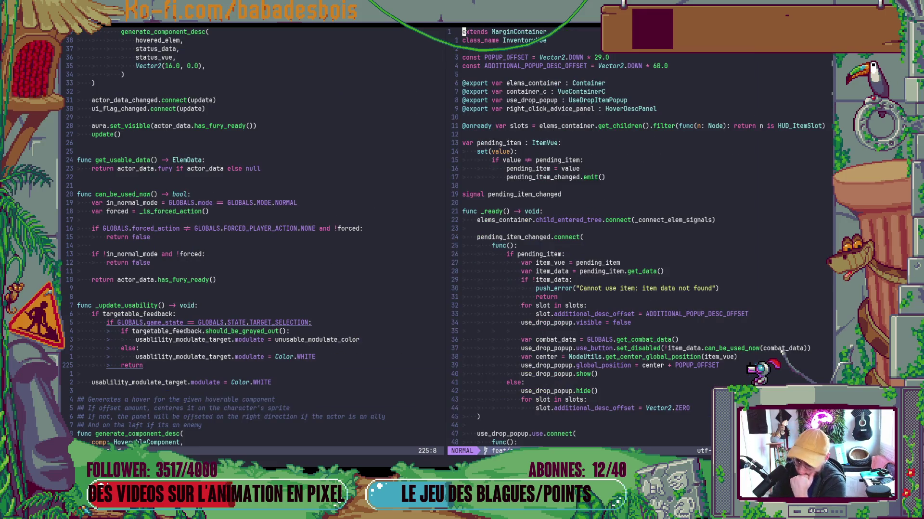
Read InventoryVue.gd's variables, ready code, use and drop handlers, and element signal connections.
scroll(781, 351, down, 16)
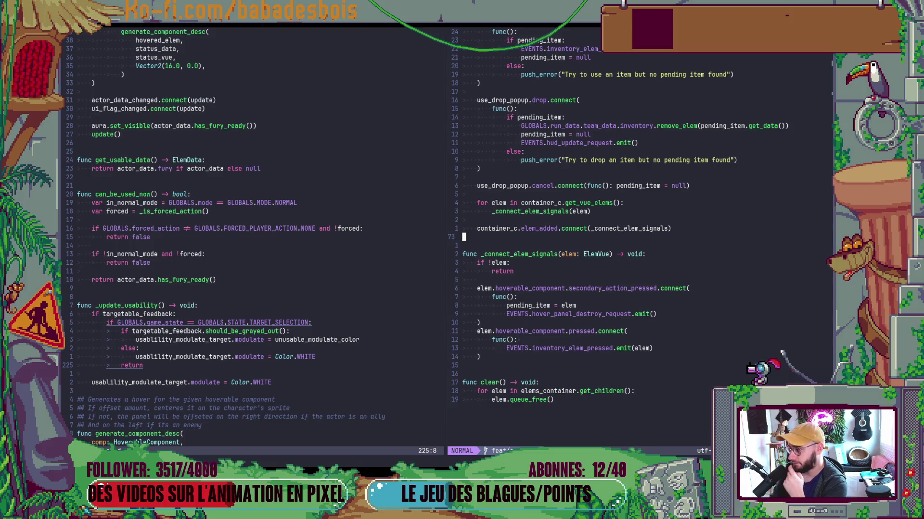
key(ctrl+u)
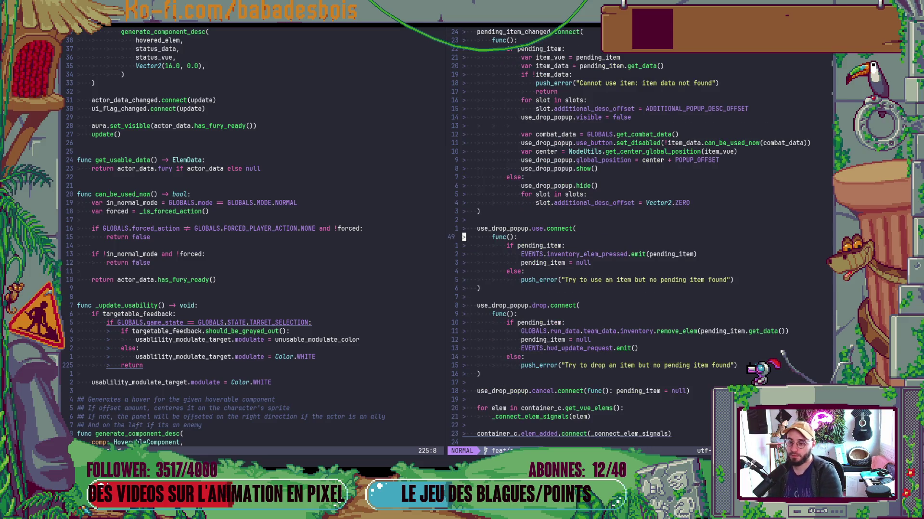
key(ctrl+u)
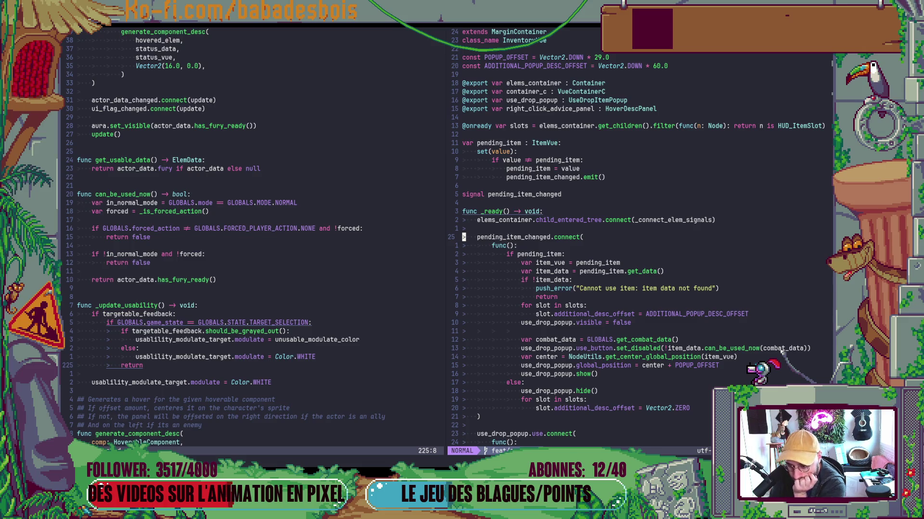
key(ctrl+d)
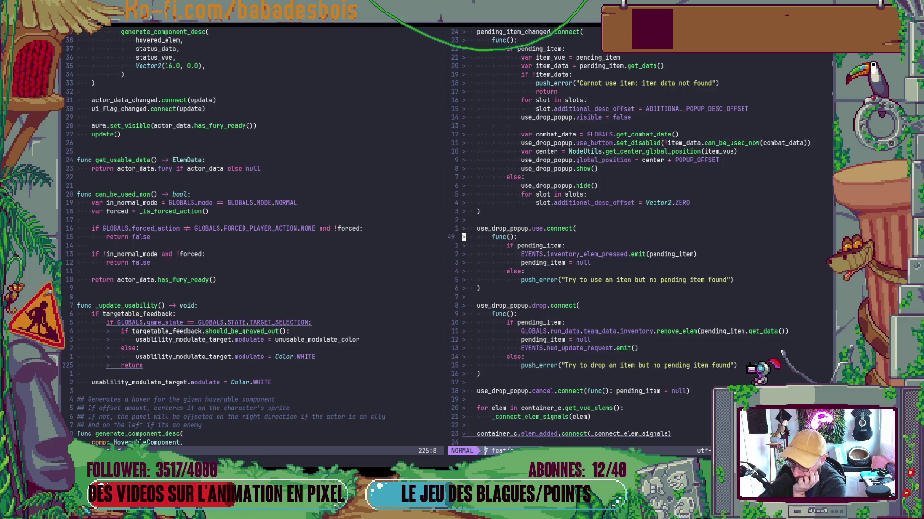
key(ctrl+d)
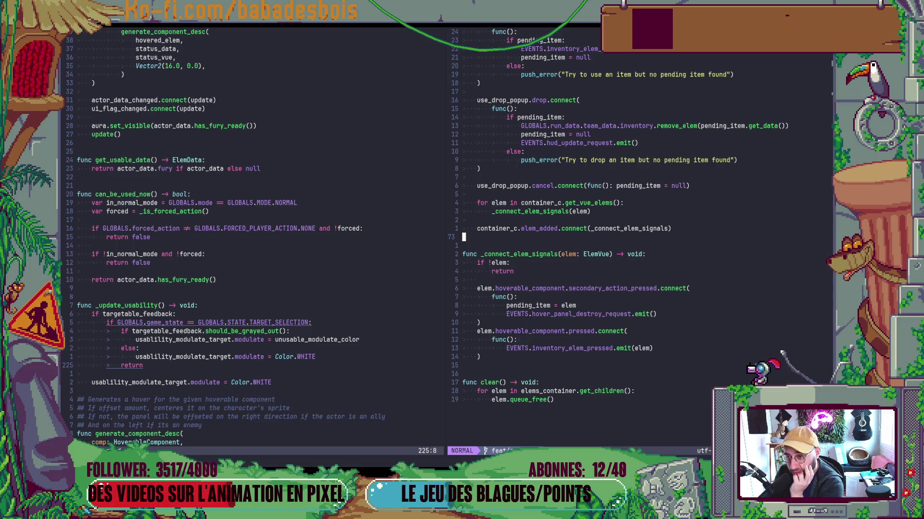
Search the project file finder for HUD.
key(space)
key(f)
key(f)
text(H)
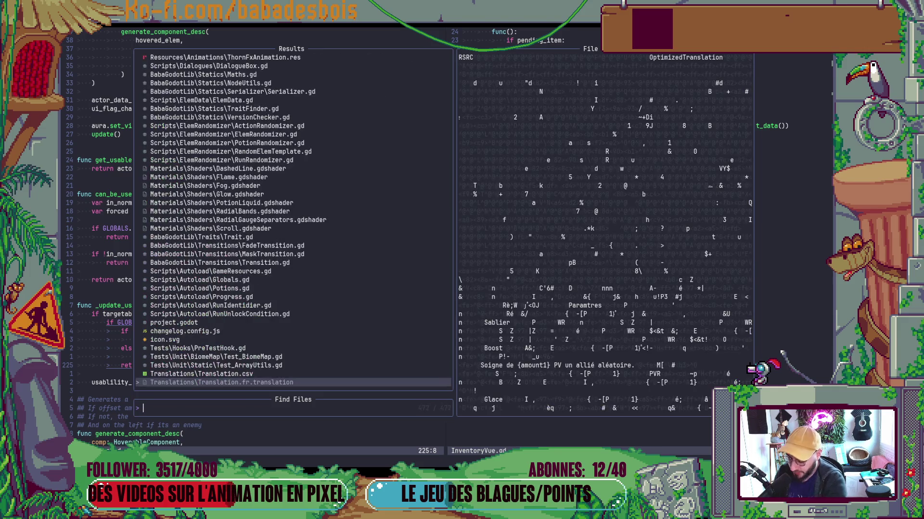
text(UD)
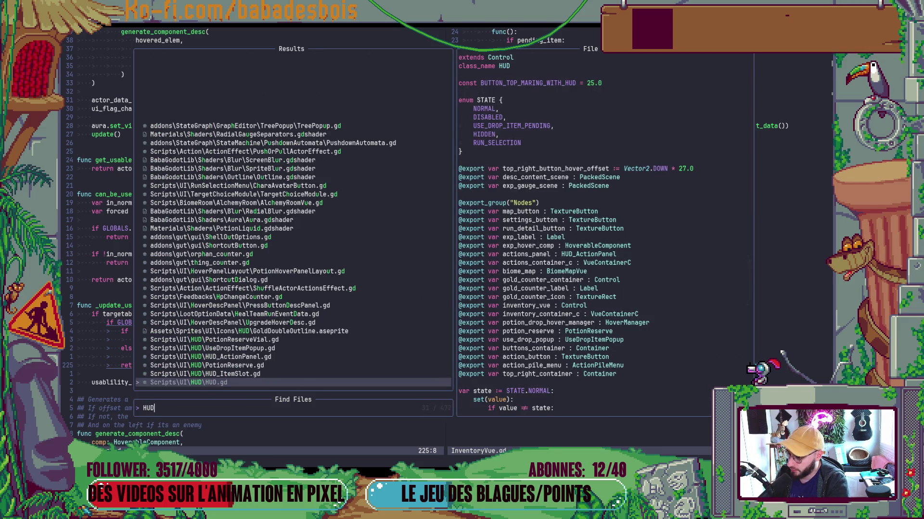
Open HUD.gd and read its update function's inventory slot visibility code.
key(Return)
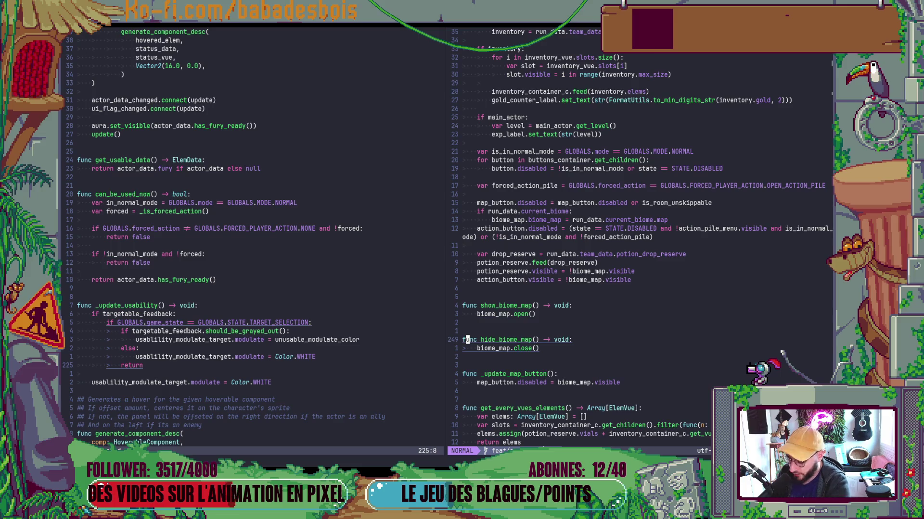
key(ctrl+u)
key(ctrl+u)
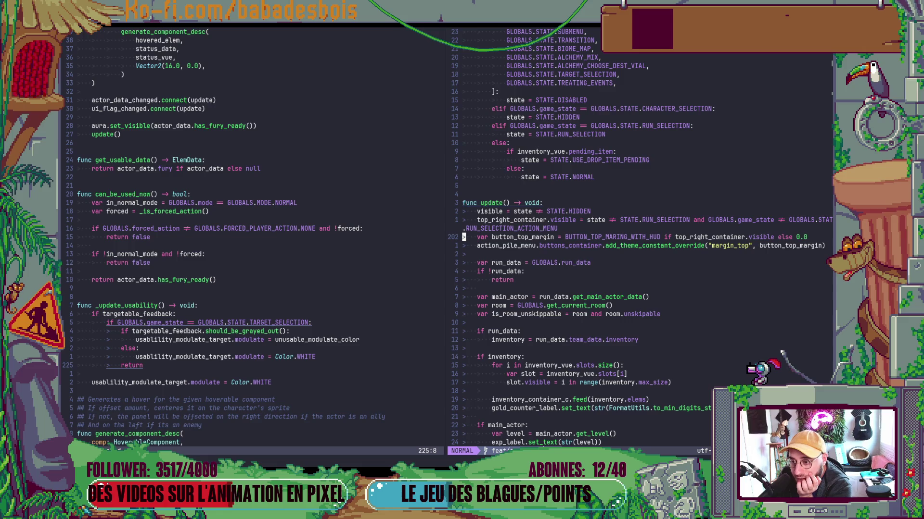
key(ctrl+d)
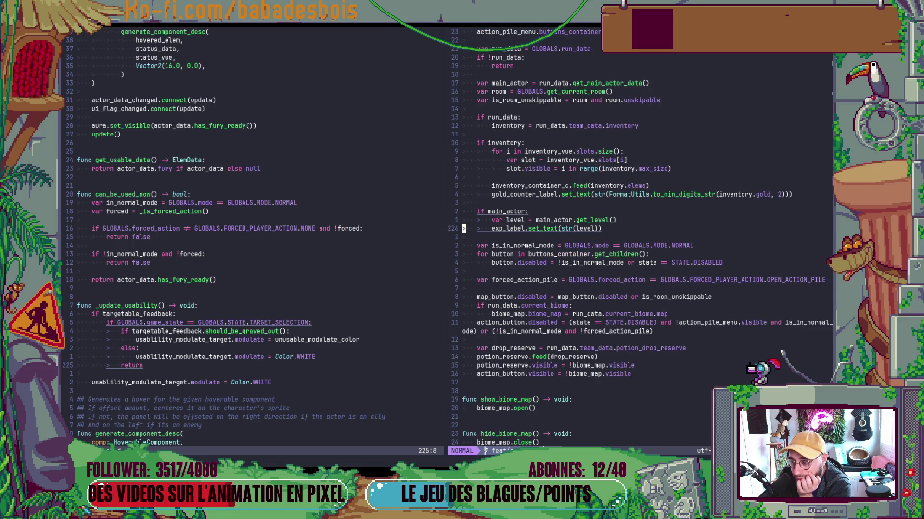
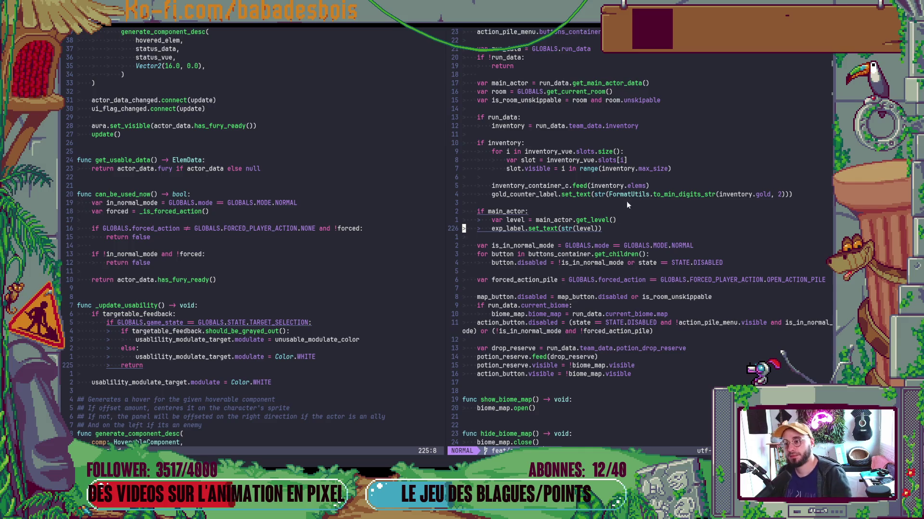
Review HUD.gd's update code that hides the potion reserve and action button on the biome map.
scroll(631, 201, up, 6)
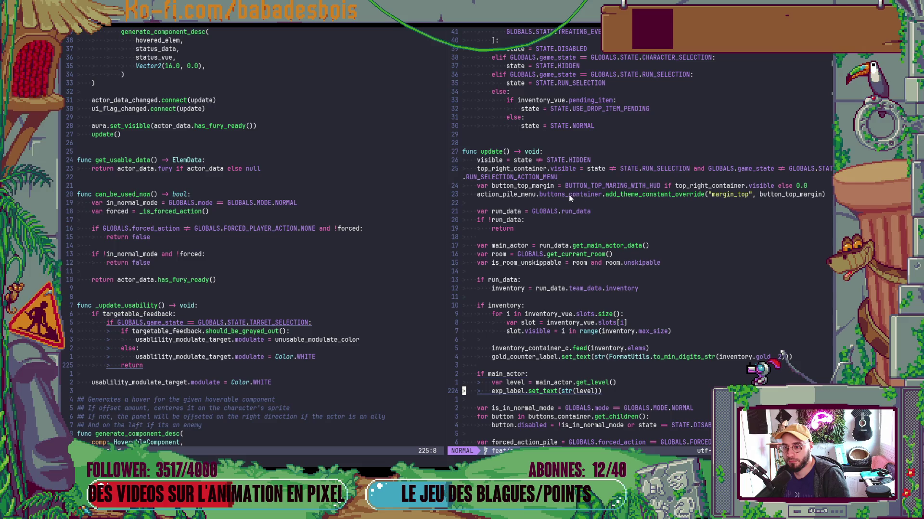
scroll(586, 246, down, 12)
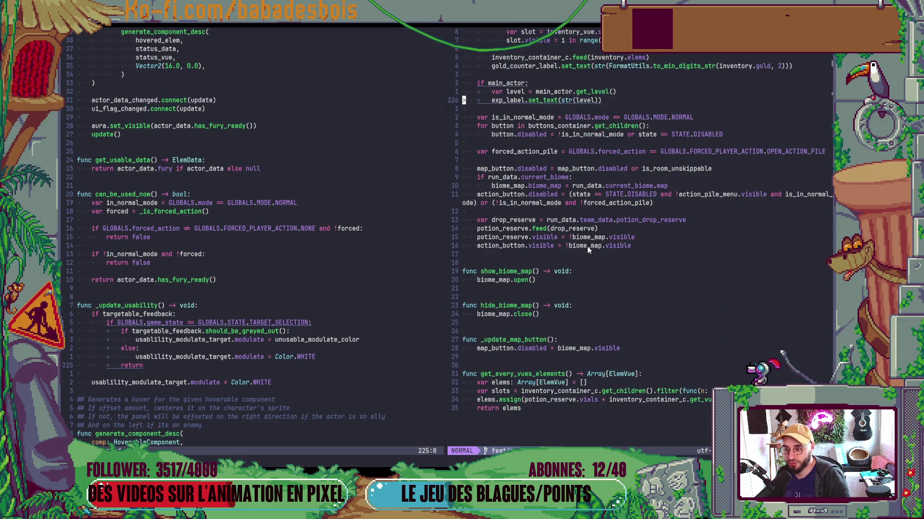
scroll(586, 248, up, 20)
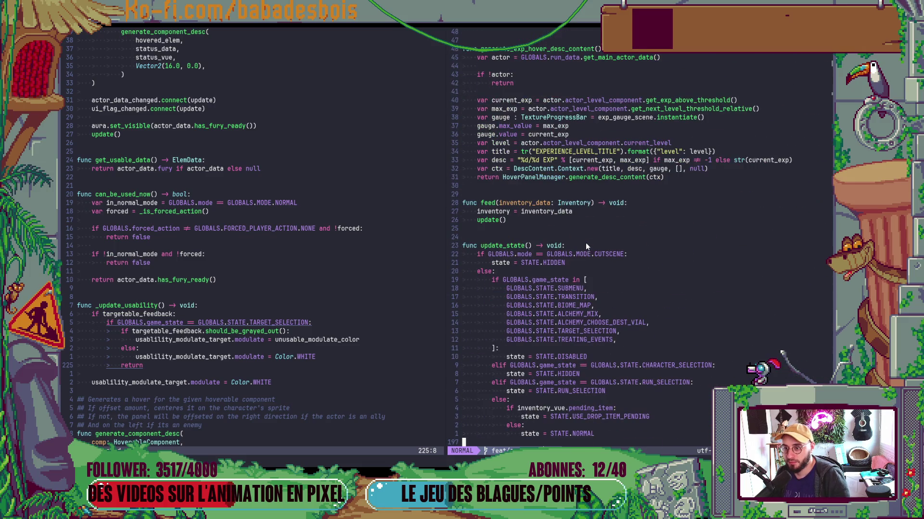
scroll(585, 243, up, 19)
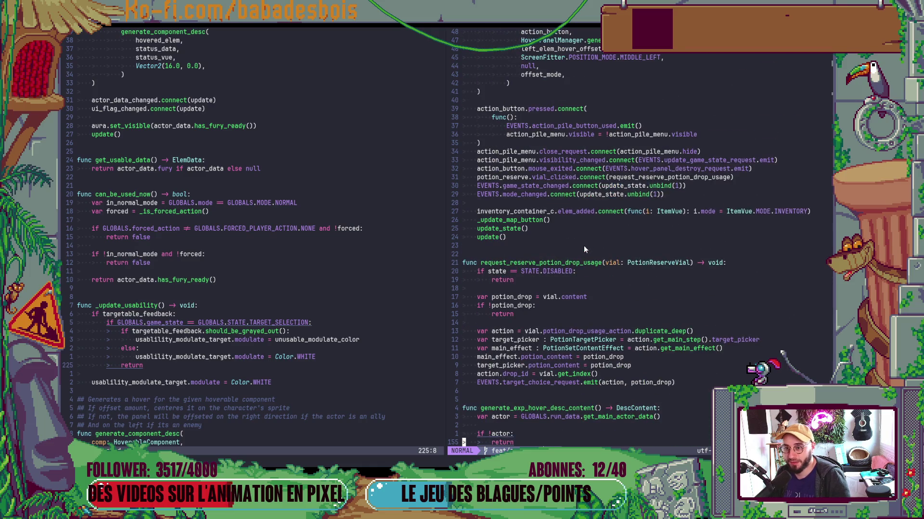
scroll(602, 329, down, 20)
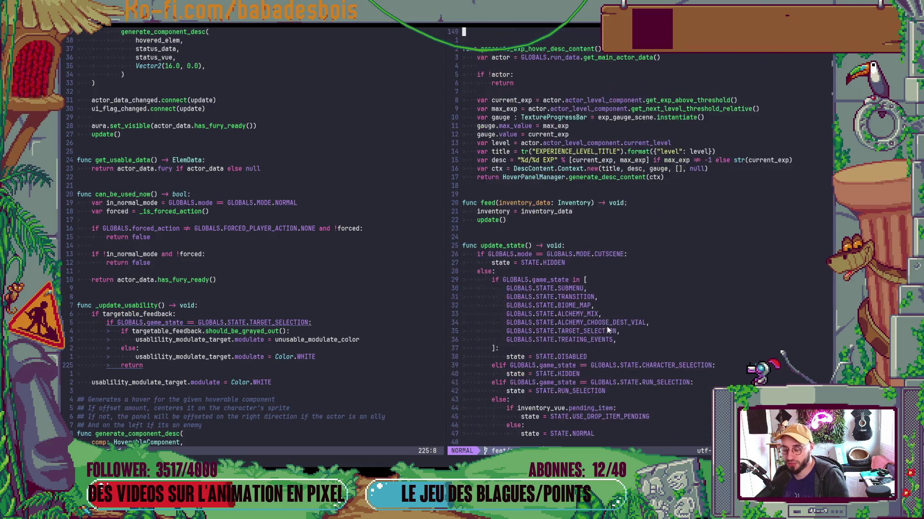
scroll(608, 326, down, 16)
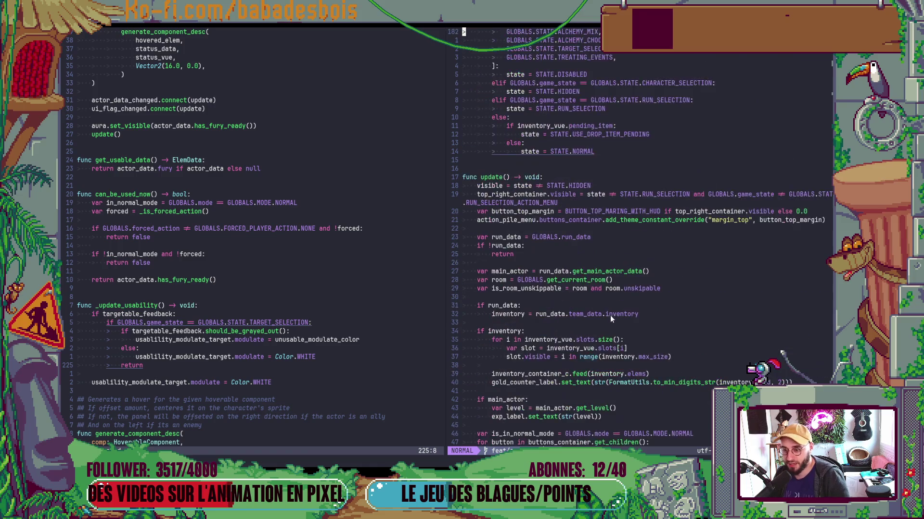
Jump to line 215 in the left pane and bring up the project file finder.
click(422, 271)
key(colon)
text(215)
key(Return)
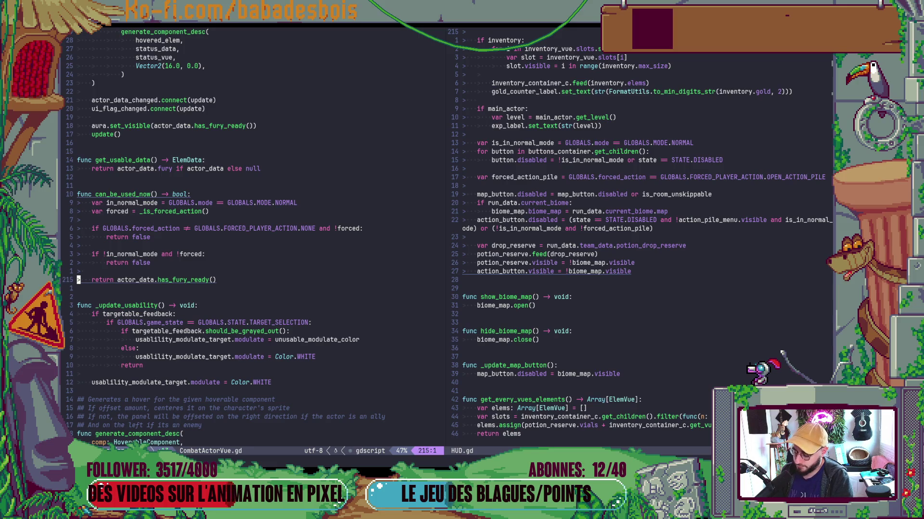
key(space)
Open HUD_ItemSlot.gd from a 'HUD' file search and page to its update() function.
text(f)
text(HUD)
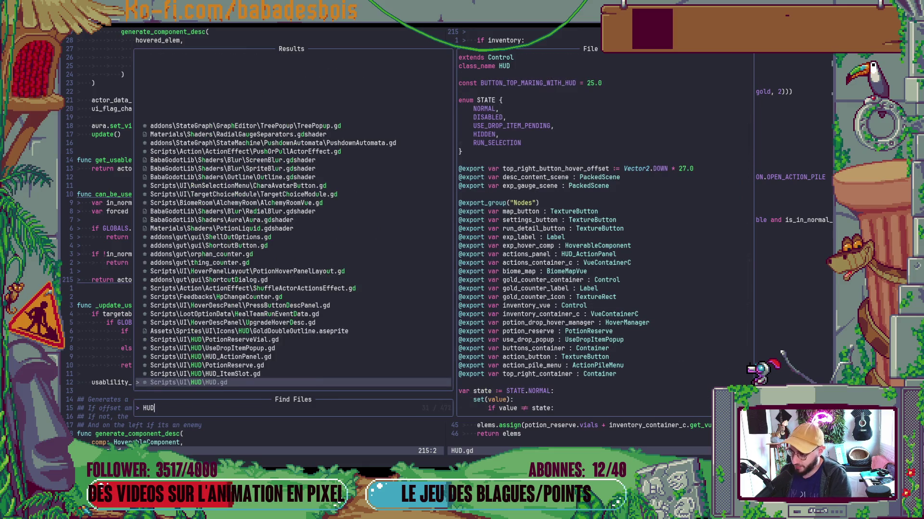
key(Up)
key(Return)
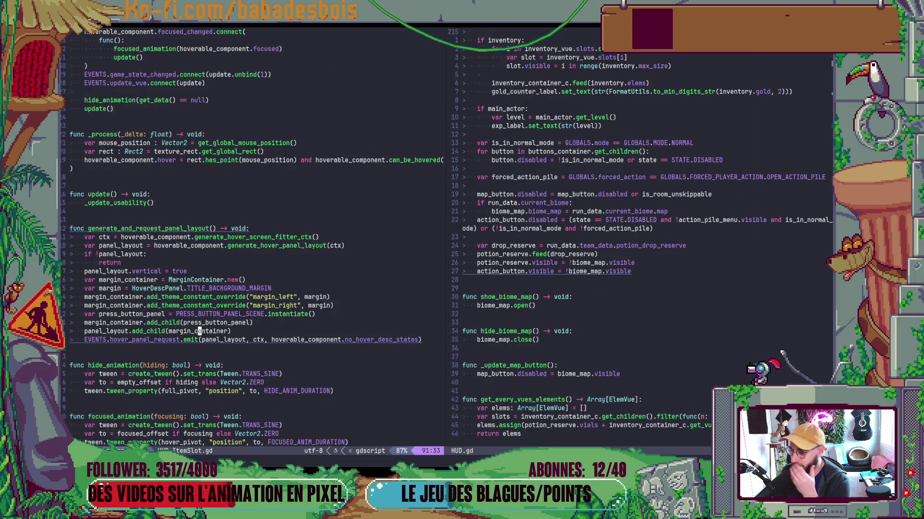
key(ctrl+d)
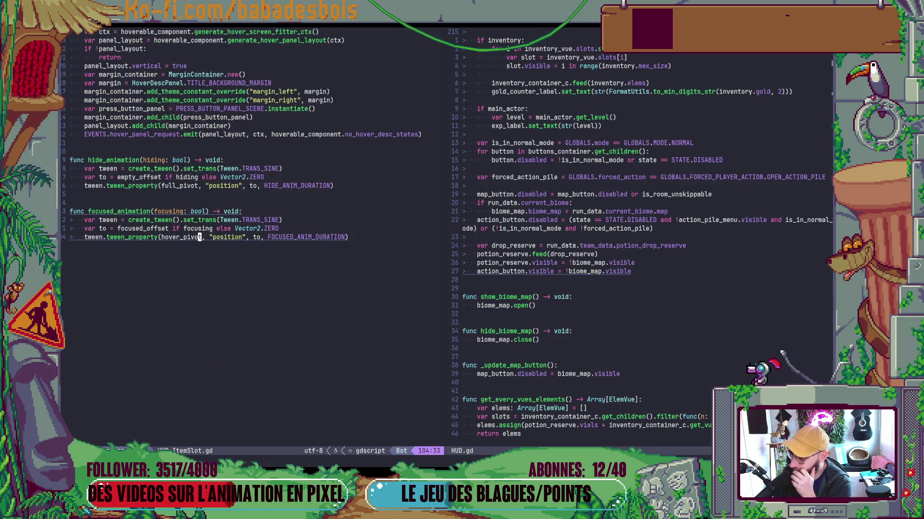
key(ctrl+u)
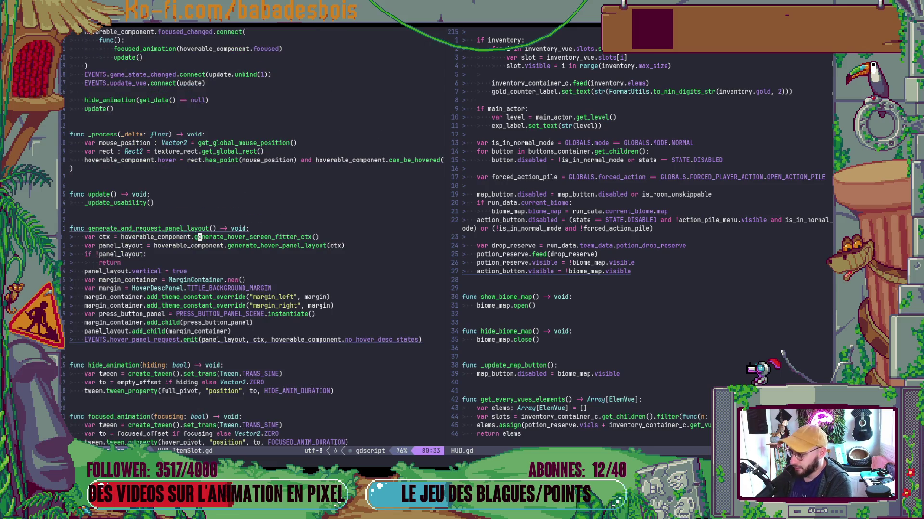
key(ctrl+u)
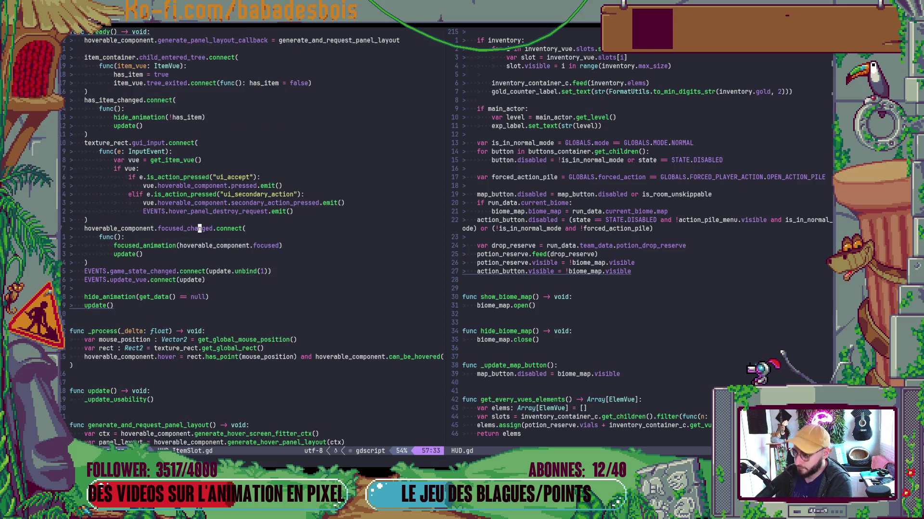
key(ctrl+u)
key(ctrl+d)
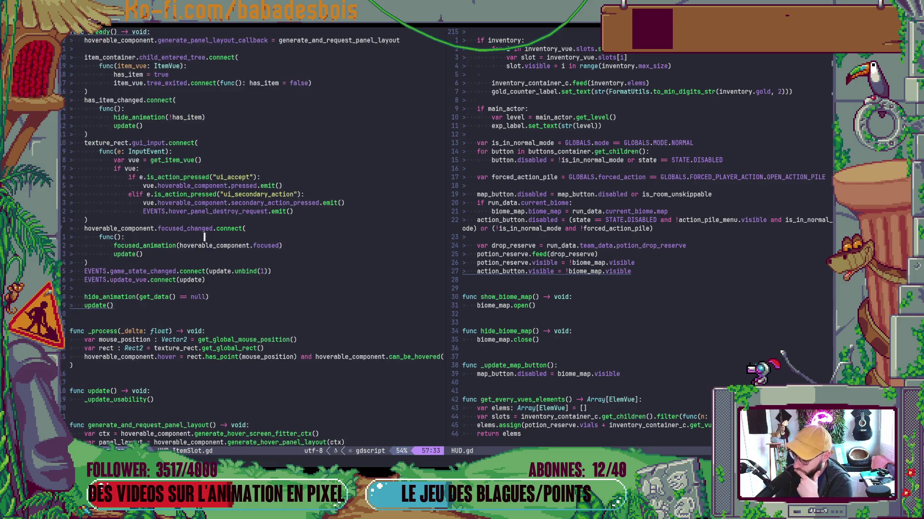
key(ctrl+d)
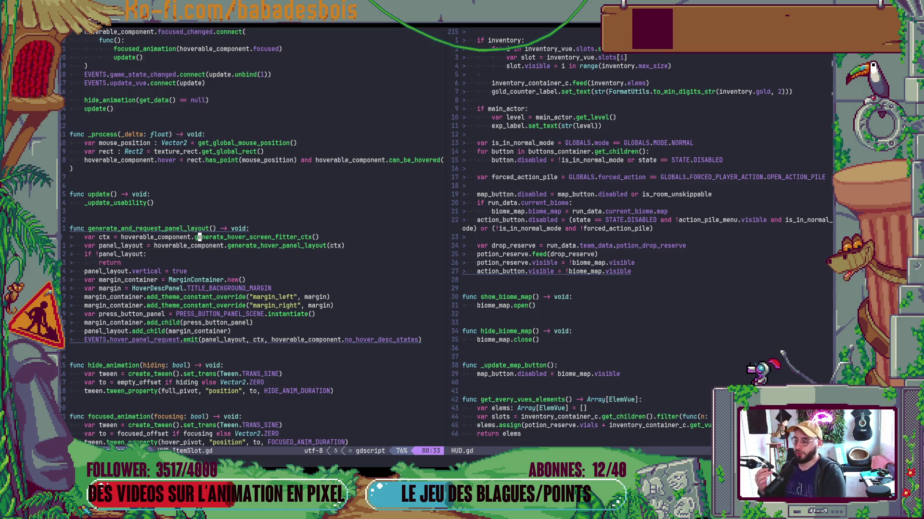
Comment out _update_usability() with pass in its place, then launch a Godot debug run.
click(84, 203)
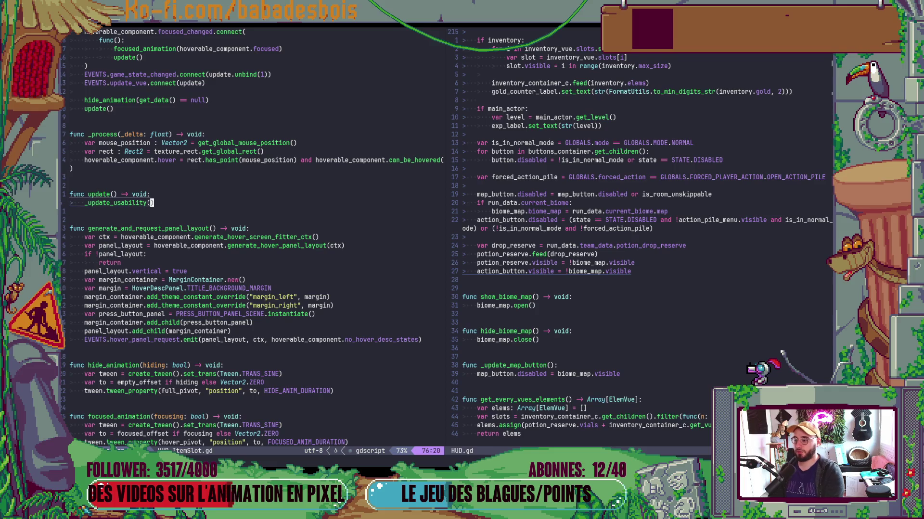
key(ctrl+c)
text(#)
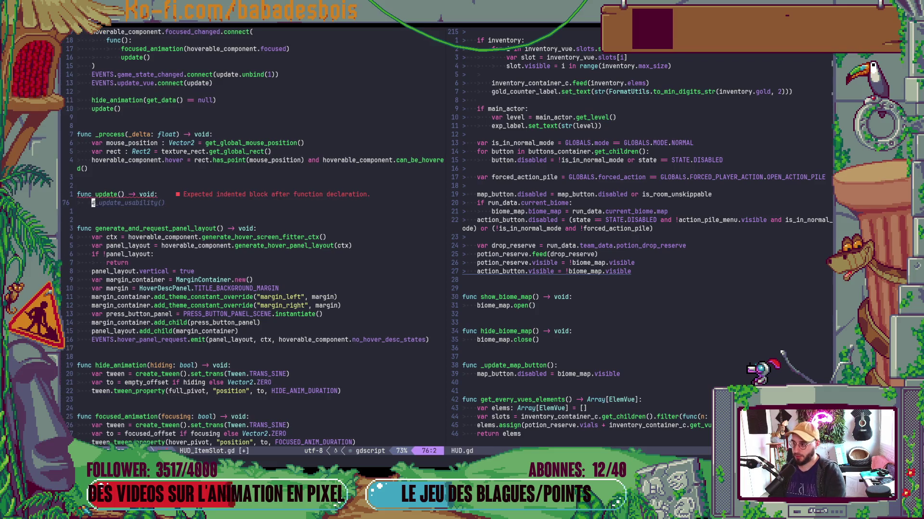
text(opass)
key(Escape)
key(alt+Tab)
key(F5)
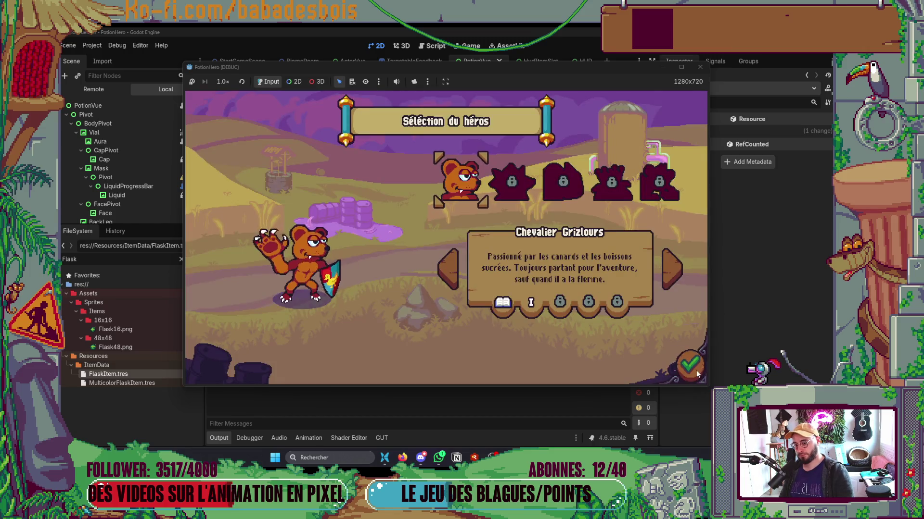
Choose the Réveil de l'ours adventure and advance into the combat room.
click(693, 368)
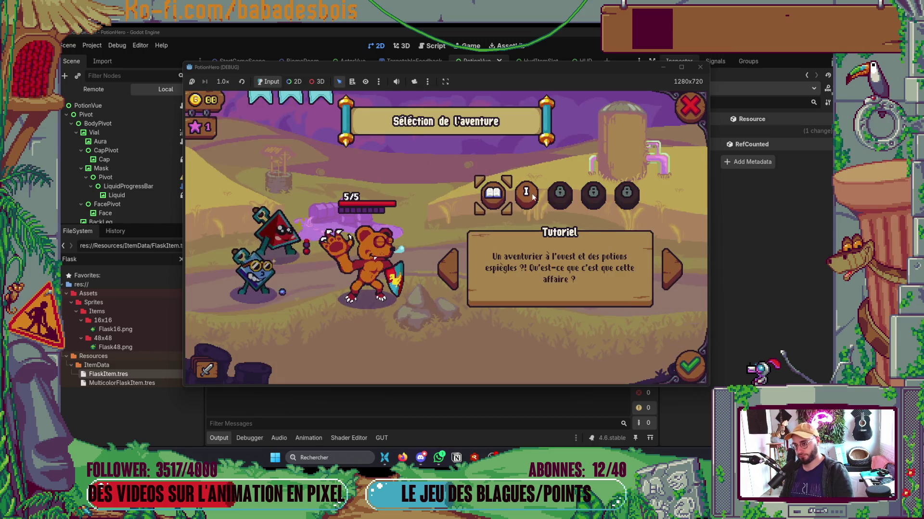
click(672, 269)
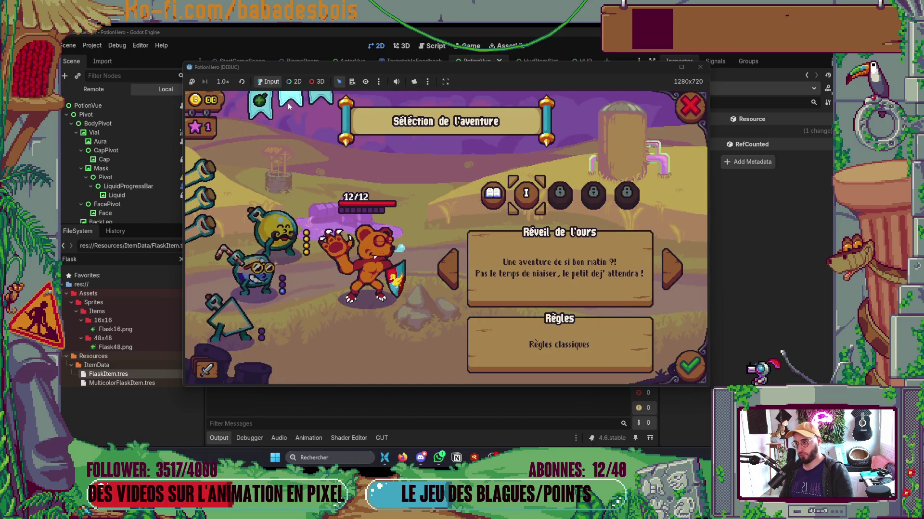
mouse_move(257, 108)
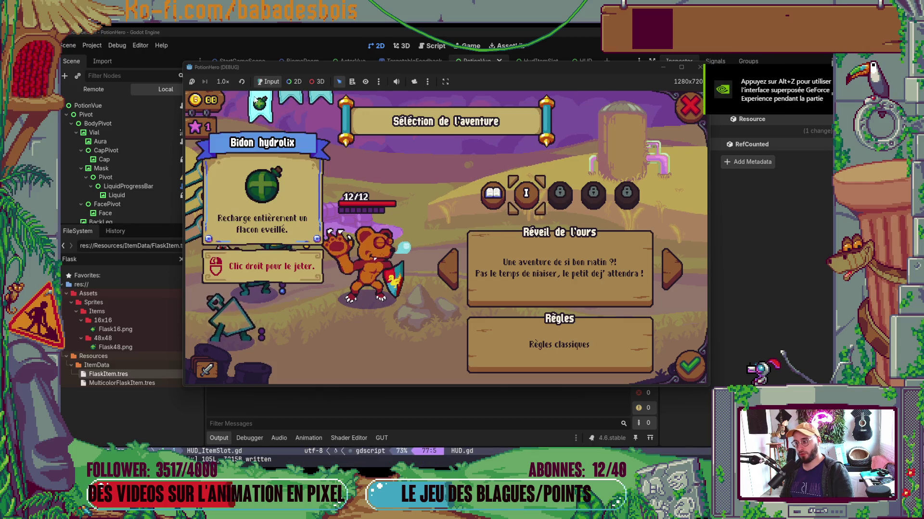
click(689, 365)
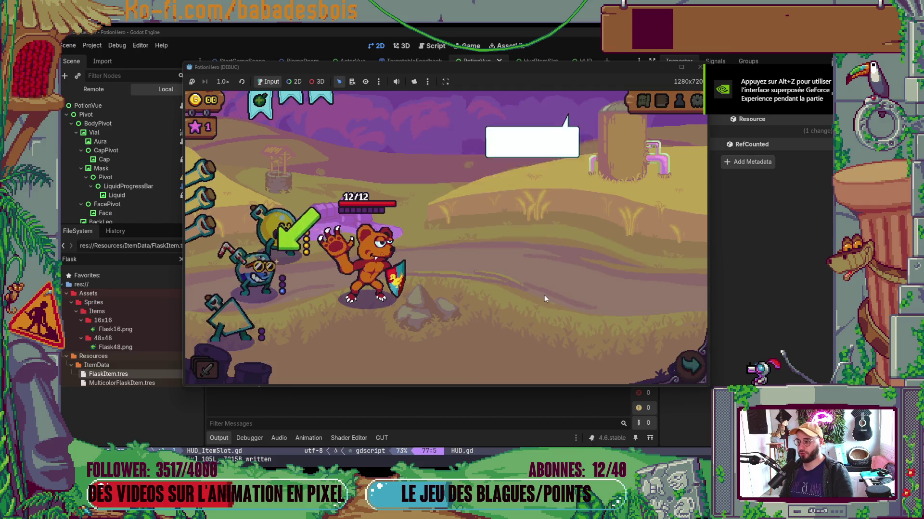
click(689, 366)
click(273, 263)
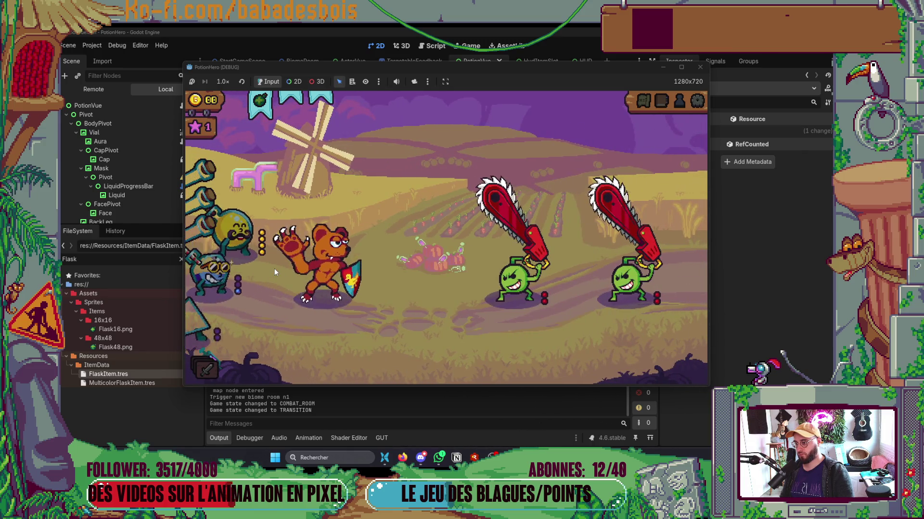
Toggle the Bidon hydrolix flask's targeting on and off several times, then close the game.
click(260, 105)
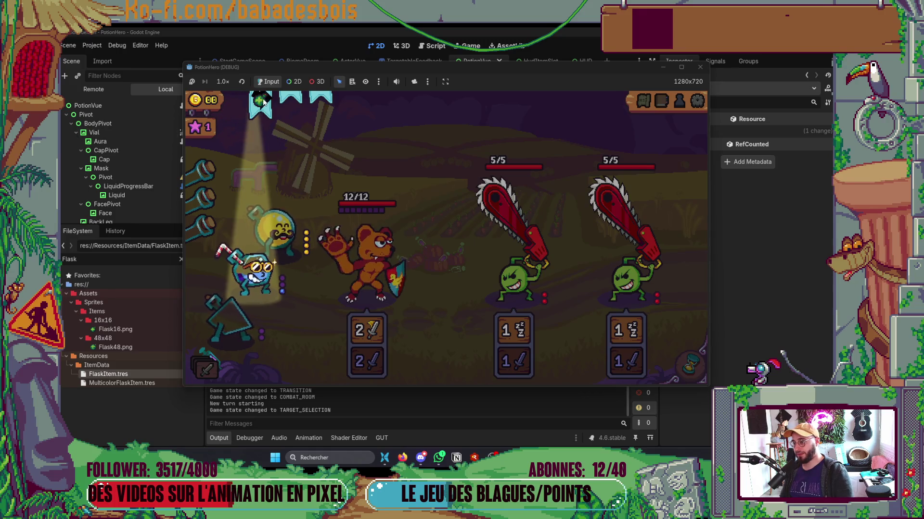
click(252, 110)
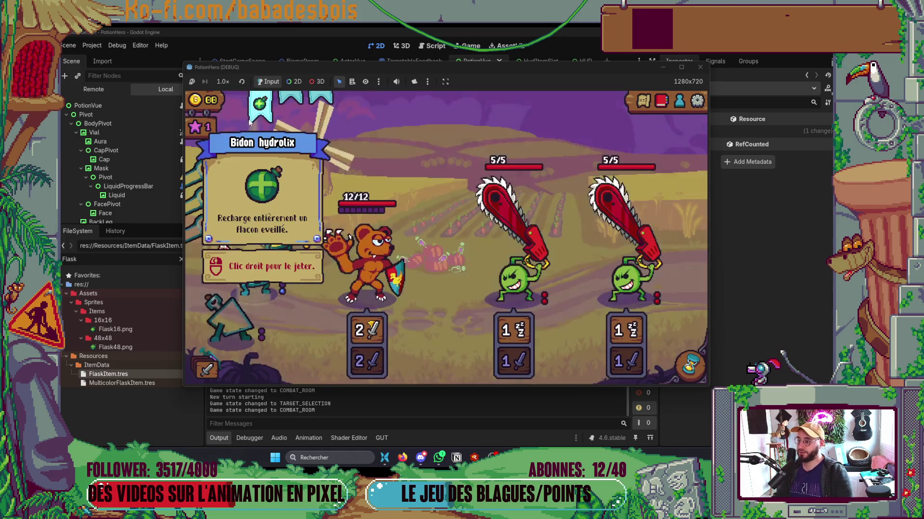
click(260, 111)
click(263, 115)
click(262, 115)
click(465, 130)
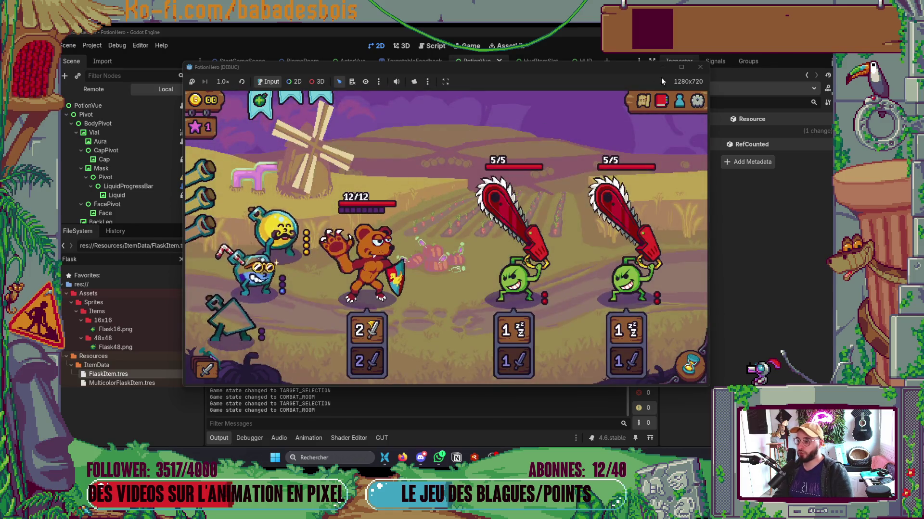
click(699, 67)
key(alt+Tab)
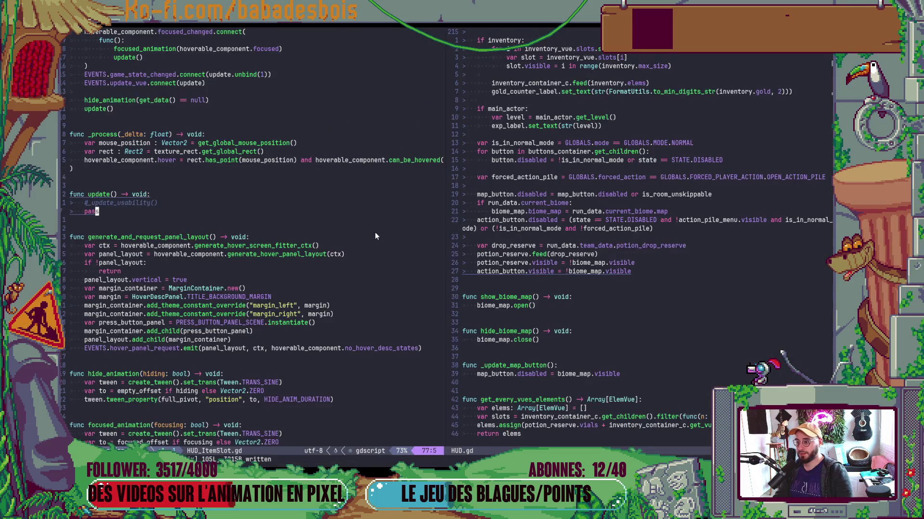
Delete the pass line and uncomment the _update_usability() call in update().
click(90, 204)
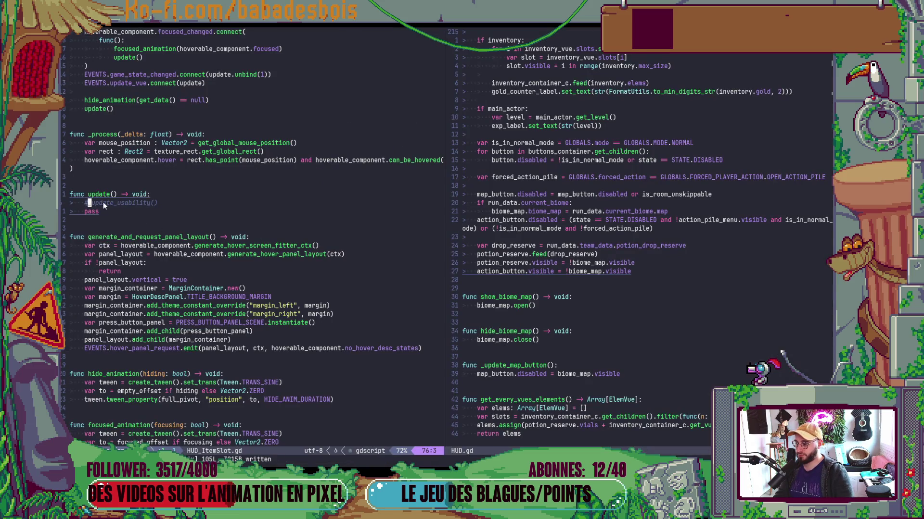
double_click(107, 203)
click(106, 210)
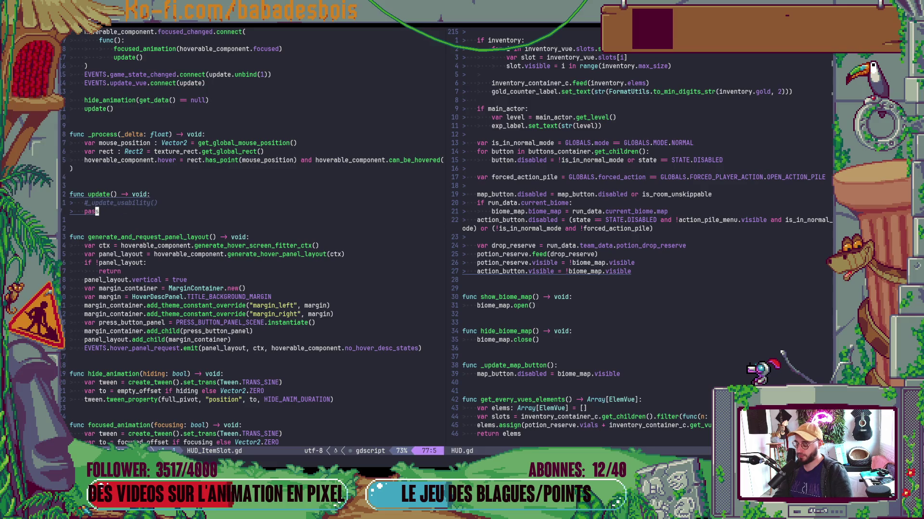
key(d)
key(d)
key(k)
key(g)
key(c)
key(c)
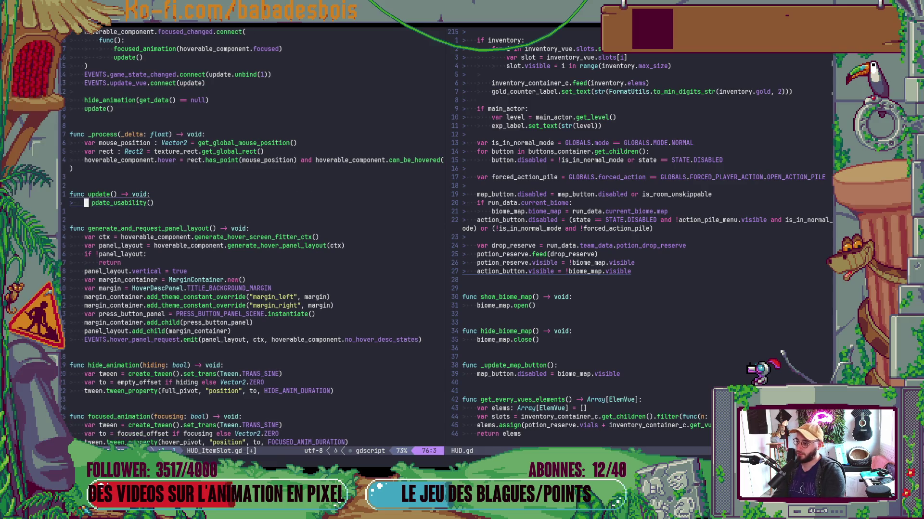
Go to _update_usability's definition in ElemVue.gd and save that script.
key(g)
key(d)
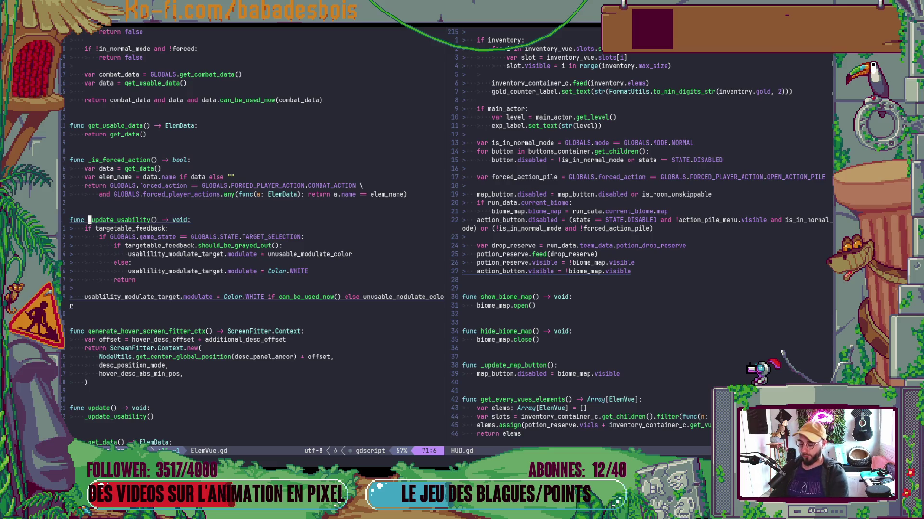
key(ctrl+s)
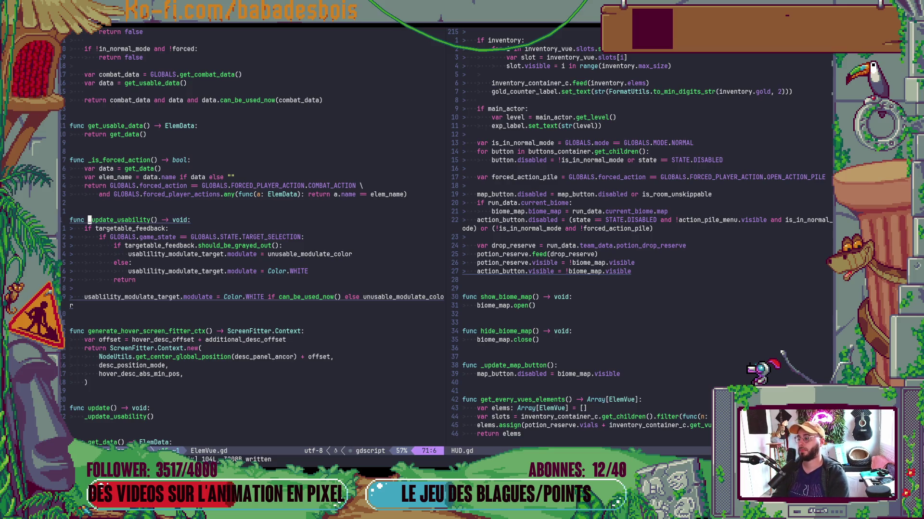
key(j)
key(j)
key(j)
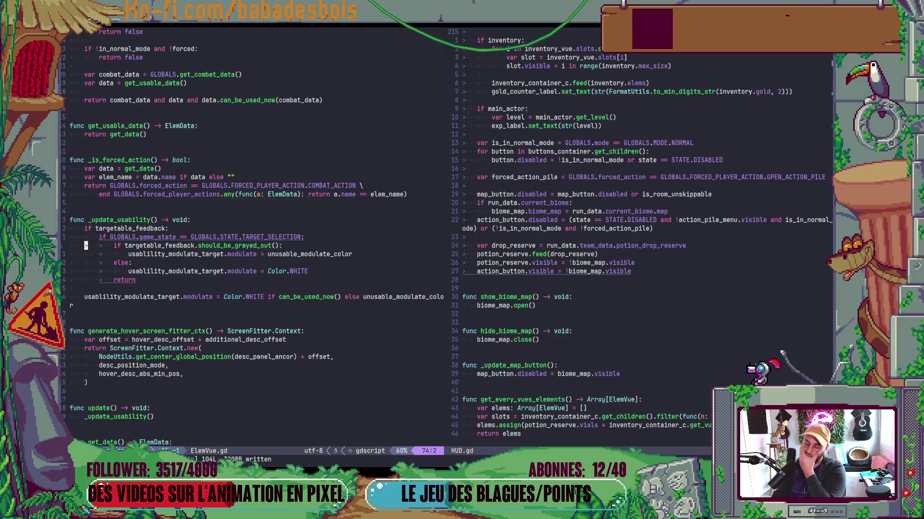
Open TargetManager.gd and move to the CASTING state assignment line.
key(space)
key(f)
key(f)
text(TargetMana)
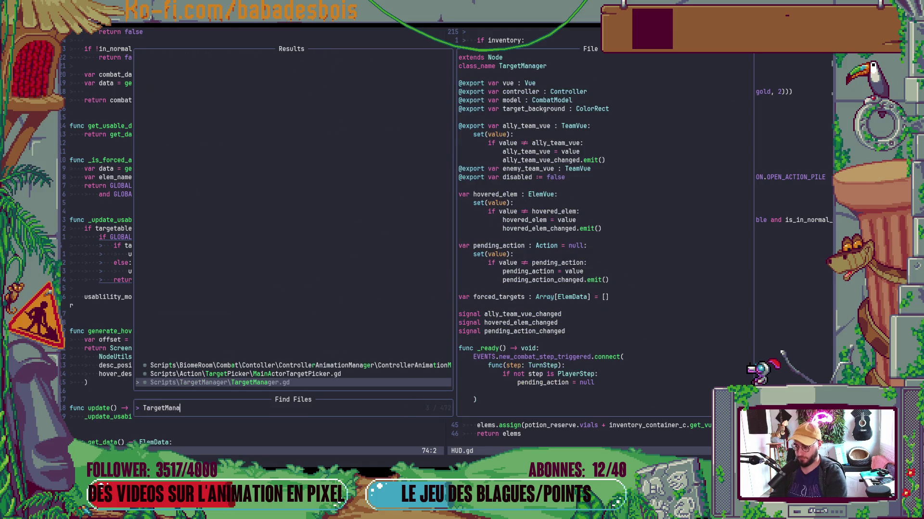
key(Return)
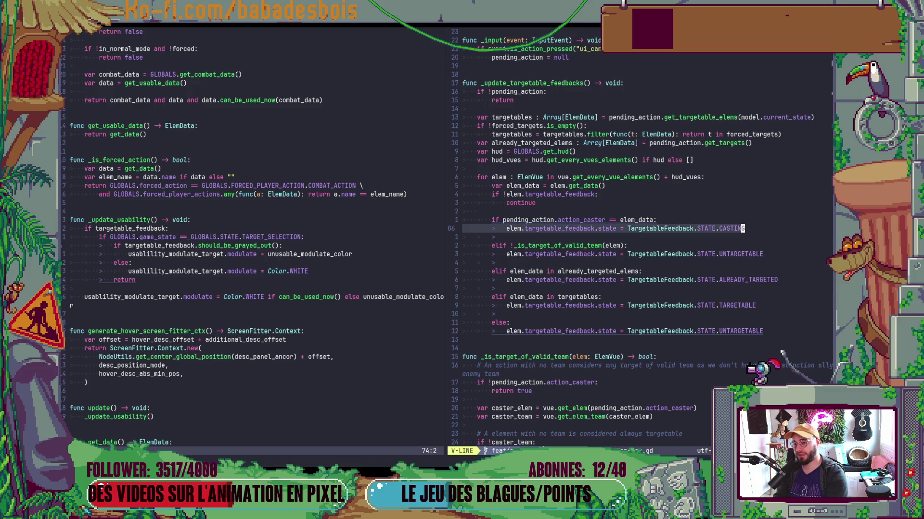
key(k)
key(k)
key(j)
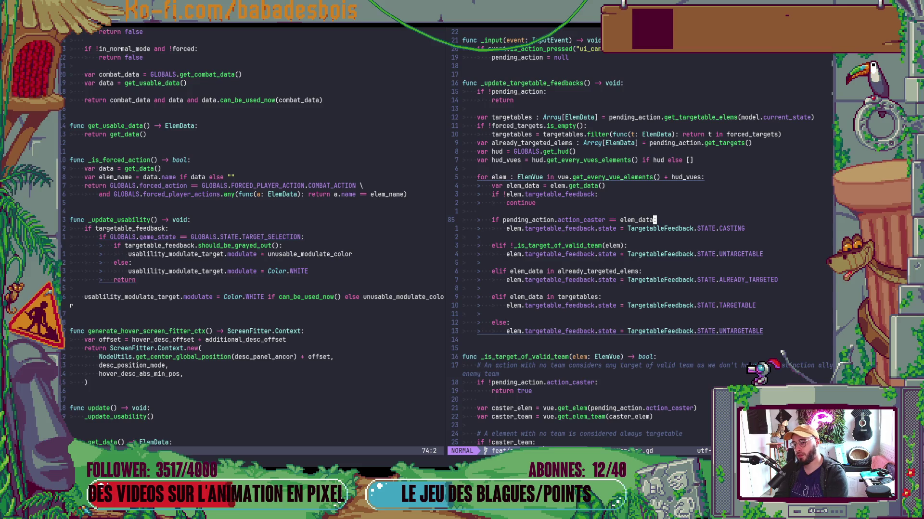
key(j)
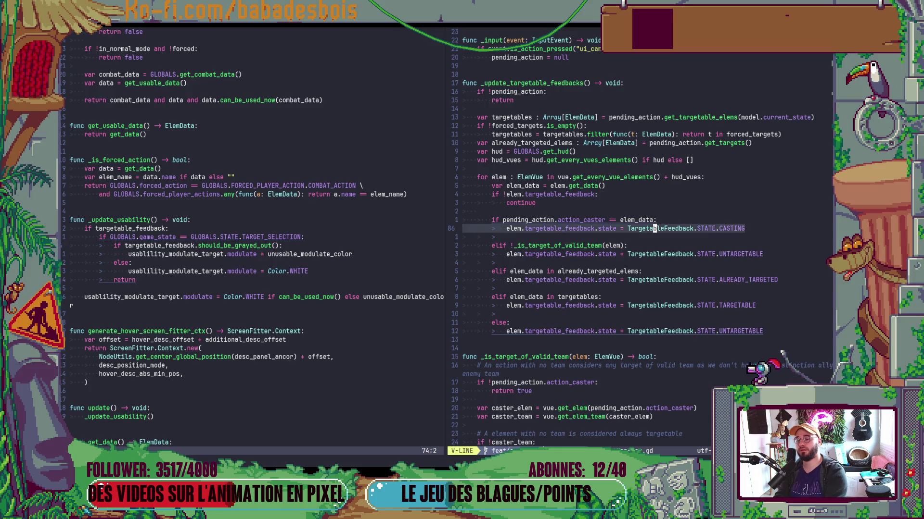
Insert a print above the CASTING line with the message '%s elem vue set to casting'.
key(O)
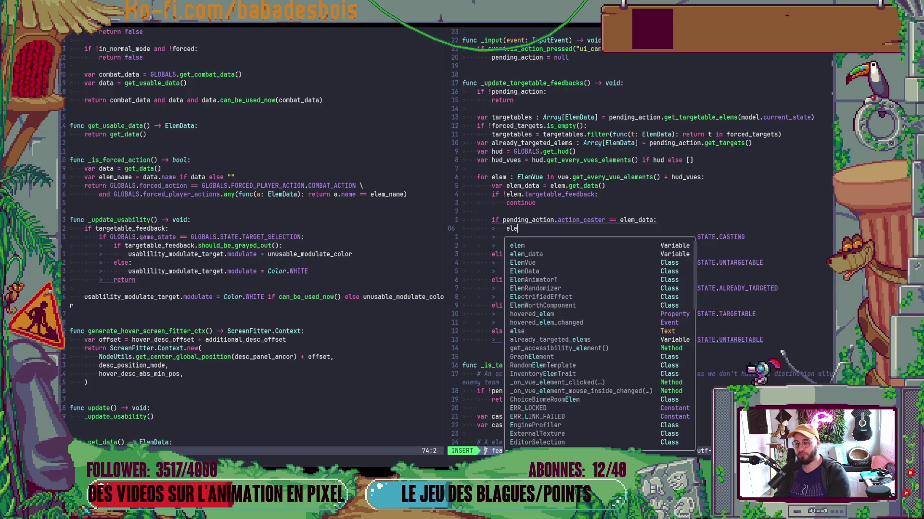
key(BackSpace)
text(print)
key(Down)
key(Down)
key(Down)
key(Up)
key(Up)
key(Return)
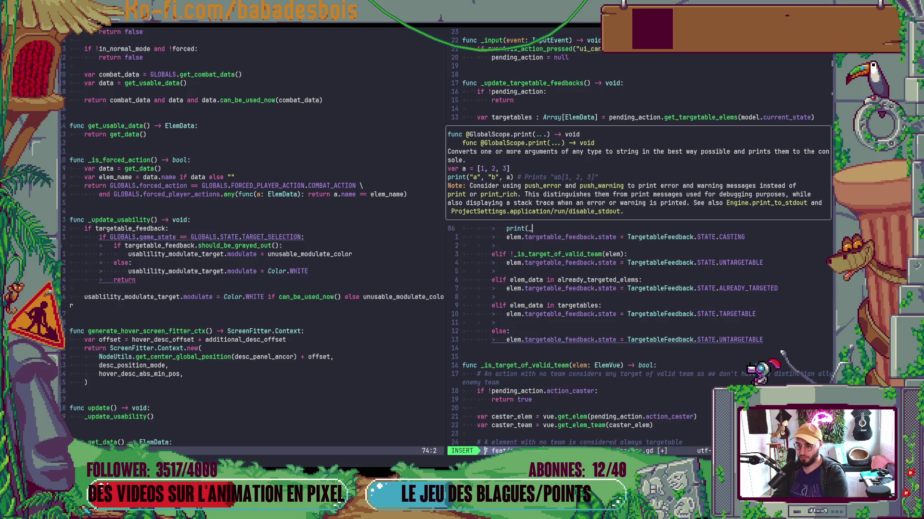
text(")
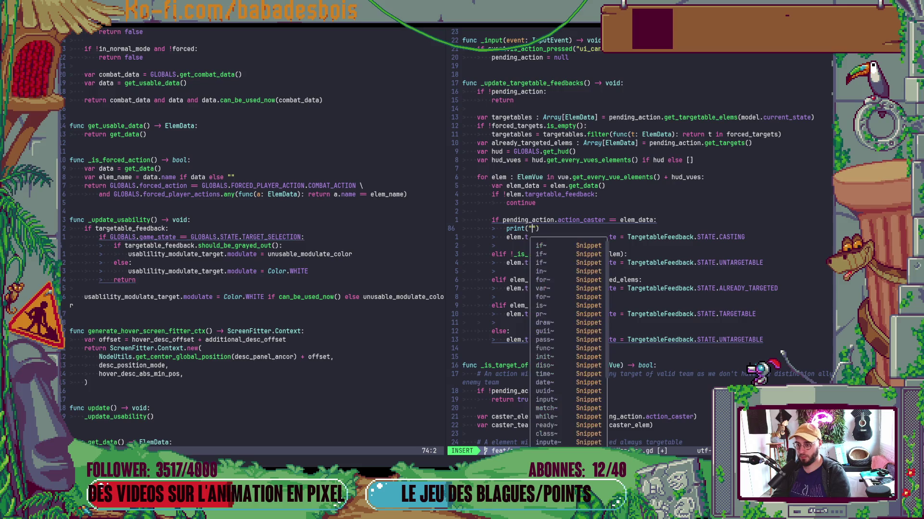
text(%s elenm )
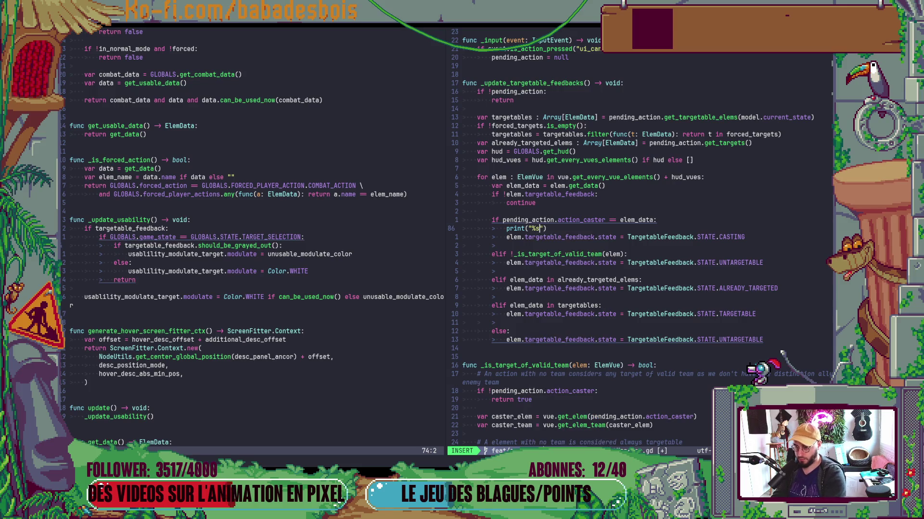
text( vue set to castinga)
key(Escape)
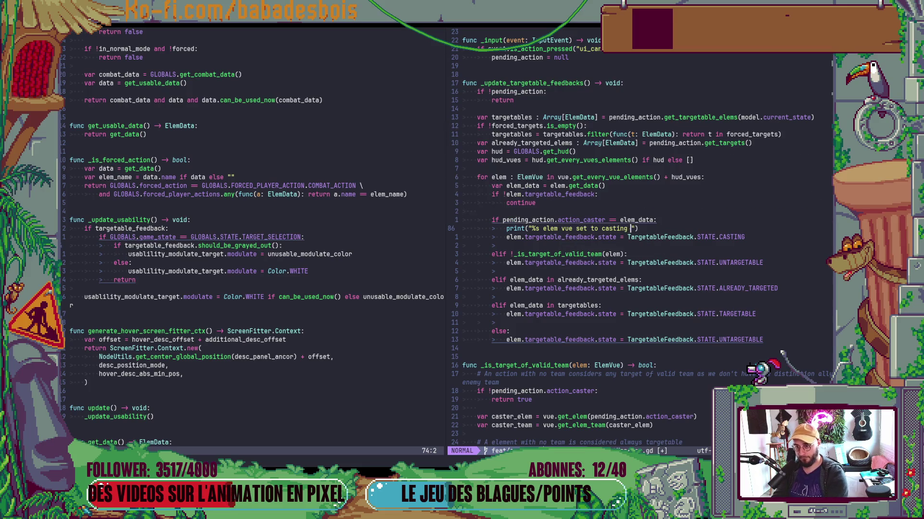
Add a % format argument naming the element vue to the print and save.
key(a)
key(Escape)
text(la)
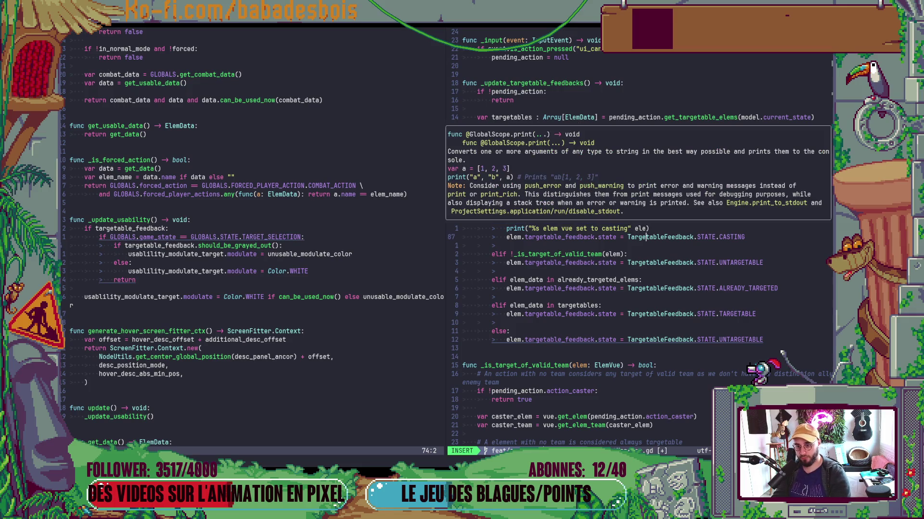
key(Escape)
key(j)
text(k)
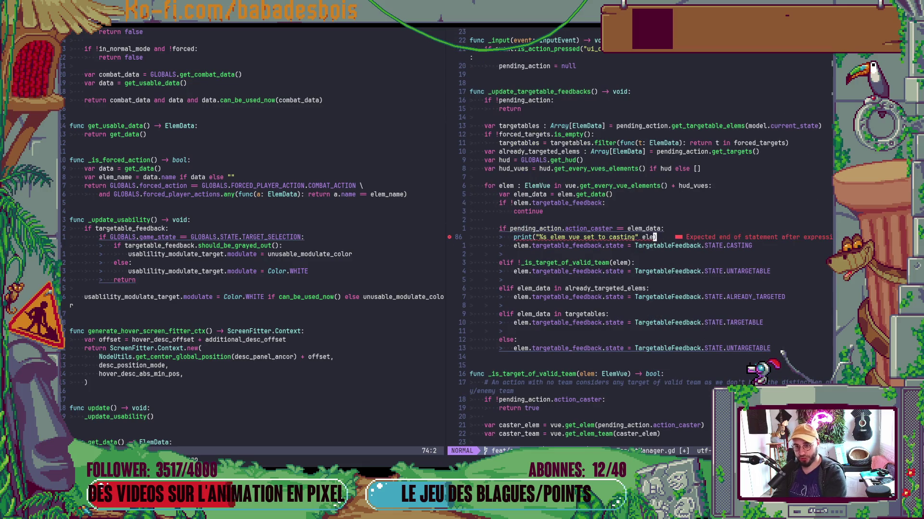
text(i%)
key(Escape)
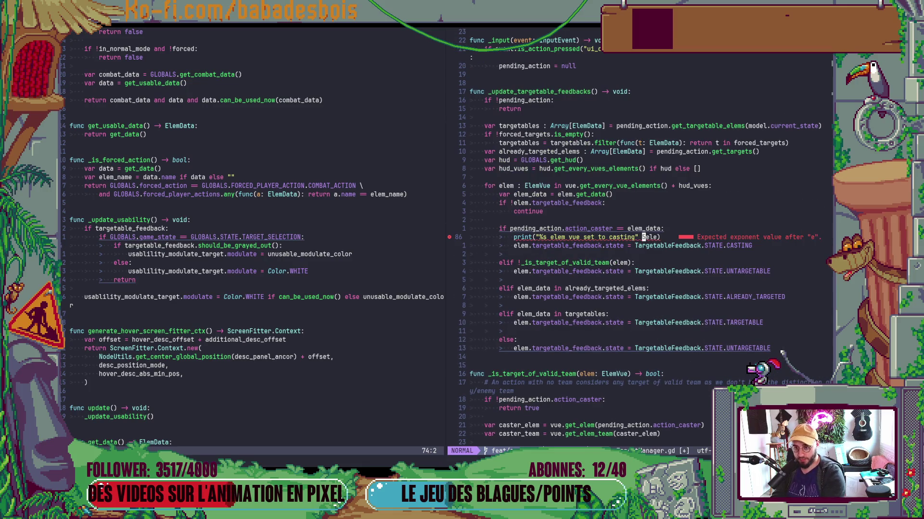
key(a)
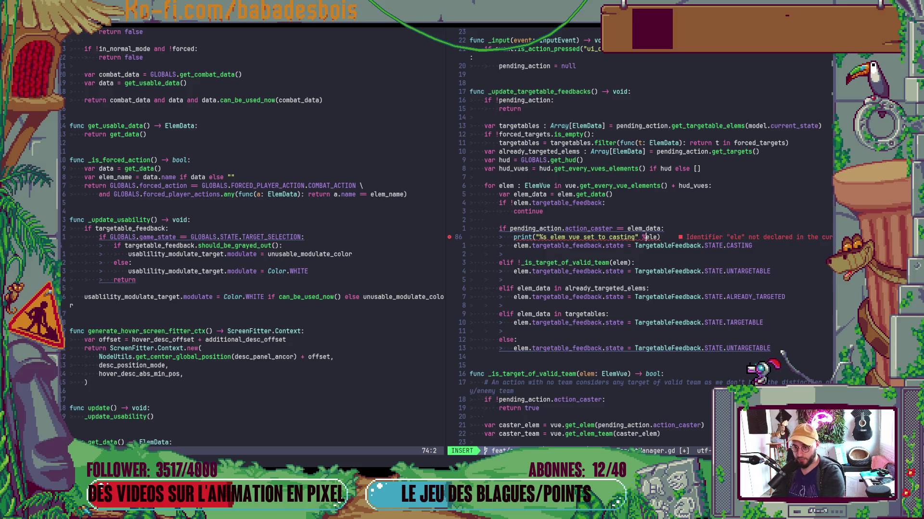
key(Escape)
text(eam)
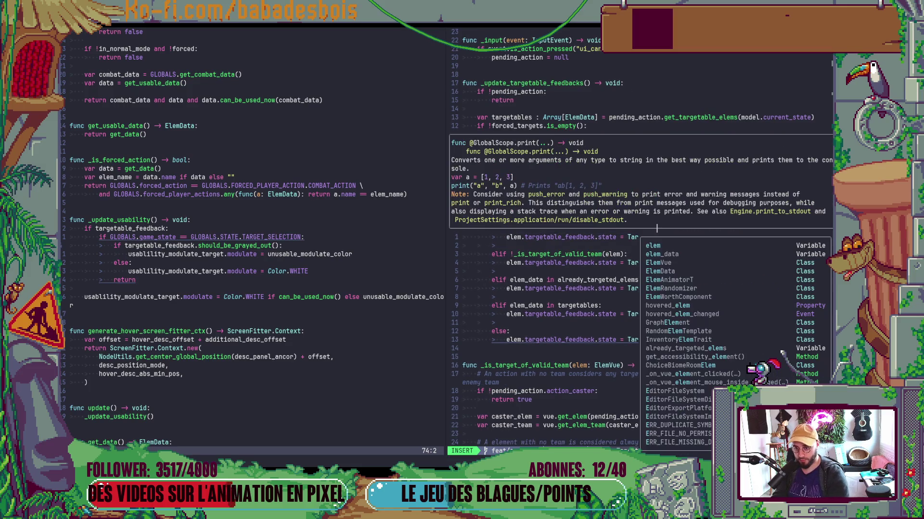
key(Tab)
key(Tab)
key(Tab)
text(_)
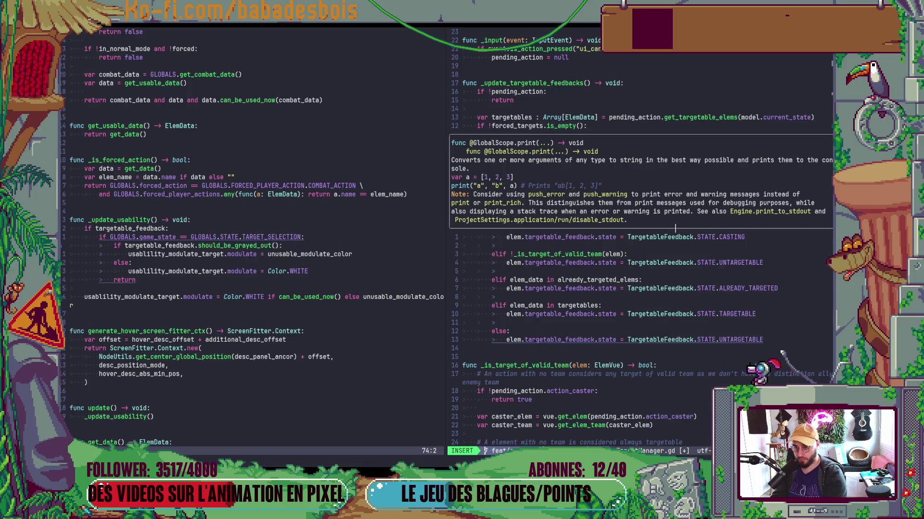
text(vuie.name)
key(Escape)
text(:w)
key(Return)
Correct the print argument to elem.name and save TargetManager.gd.
key(h)
key(h)
key(h)
text(x:w)
key(Return)
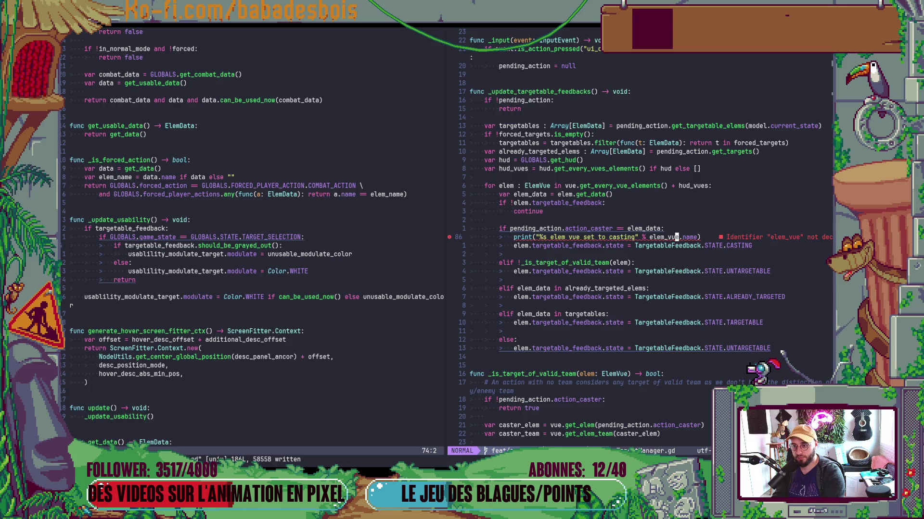
key(h)
key(h)
key(h)
key(x)
key(x)
key(x)
text(:w)
key(Return)
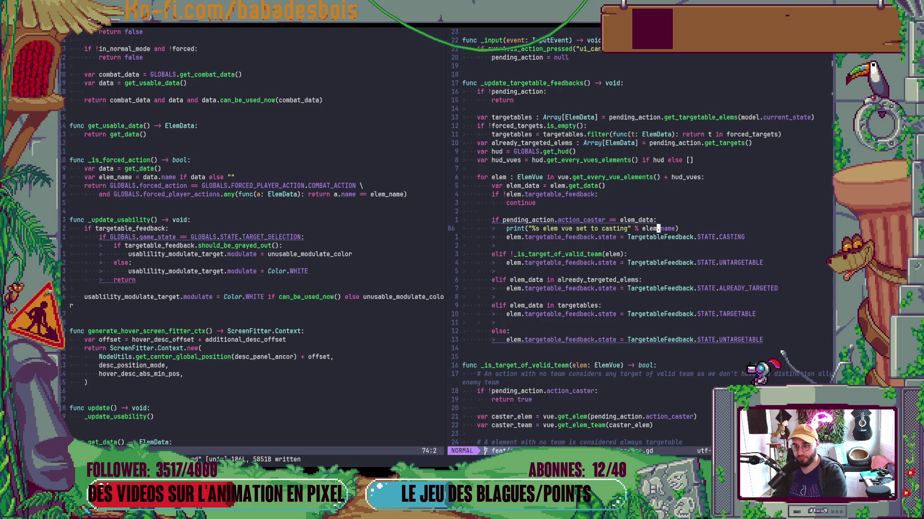
key(alt+Tab)
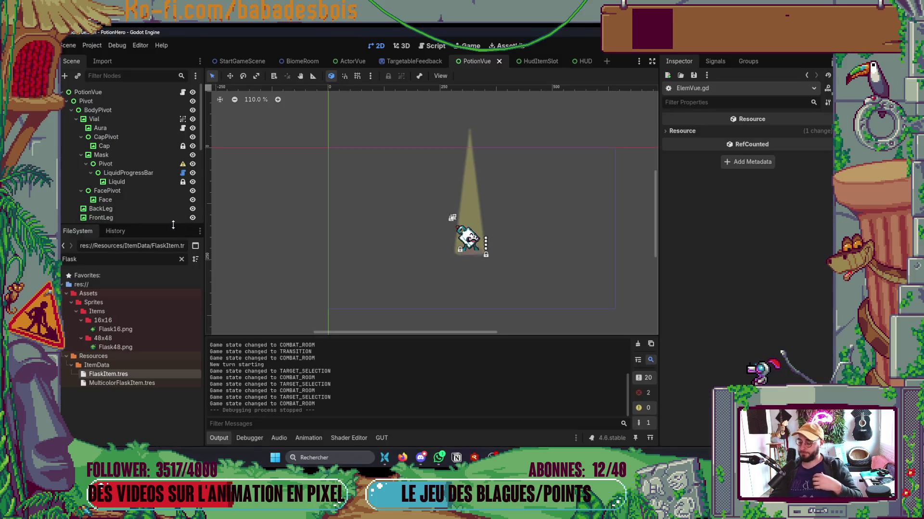
Run the game with the bear hero and Réveil de l'ours adventure, skip the tutorial, enter the first combat.
key(F5)
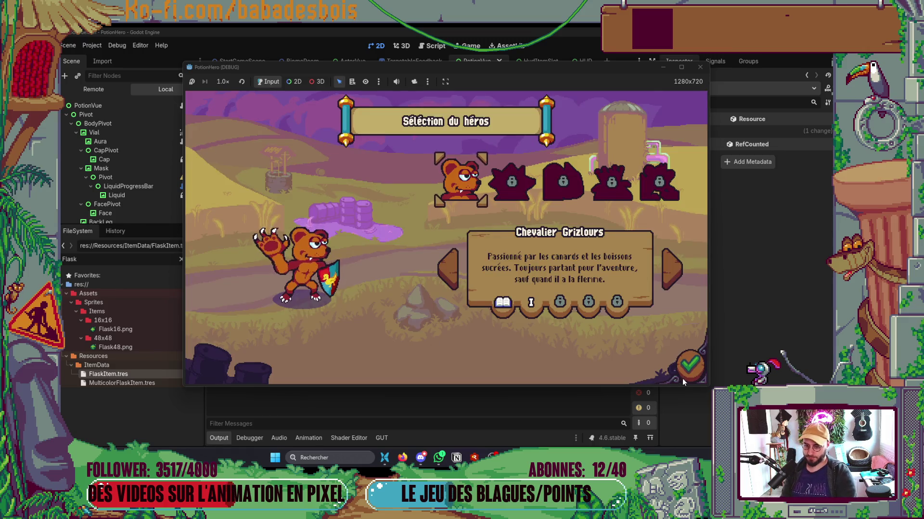
click(683, 378)
click(526, 193)
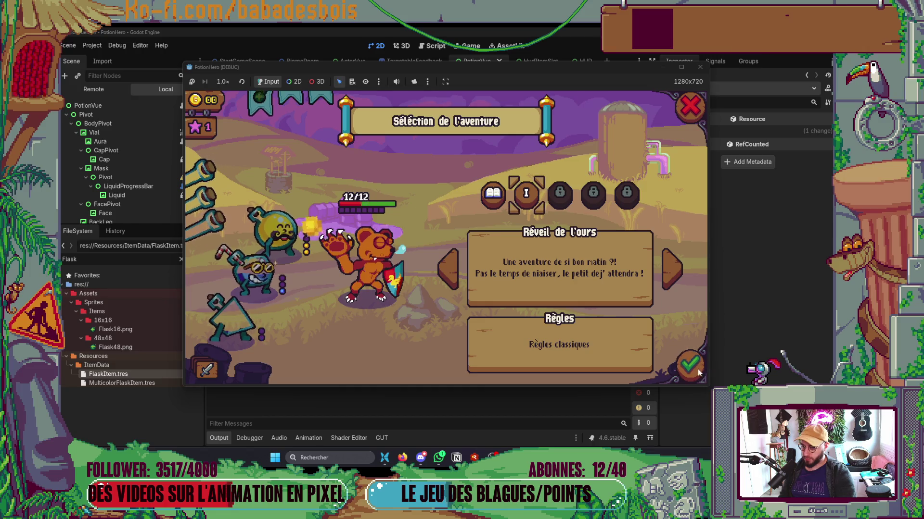
click(697, 370)
click(563, 326)
click(563, 325)
click(562, 325)
mouse_move(554, 66)
mouse_down()
mouse_move(725, 77)
mouse_move(714, 76)
mouse_up()
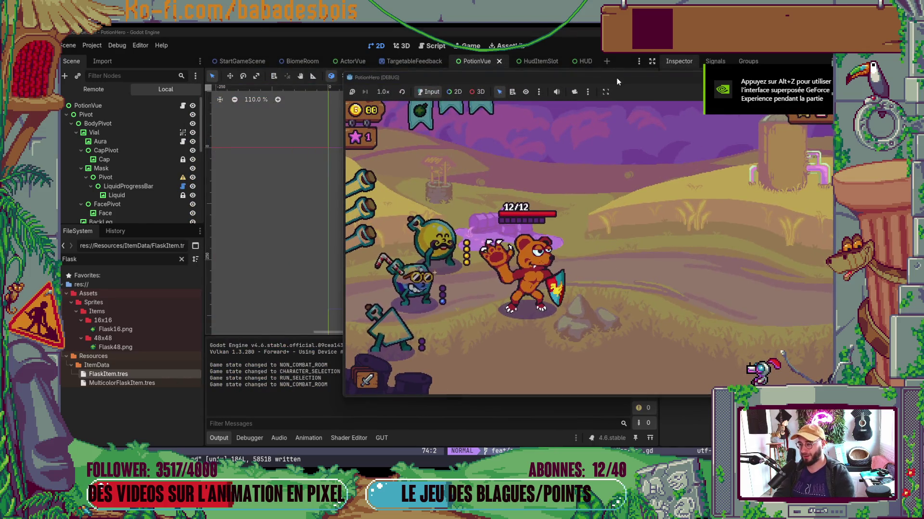
drag(616, 77, 518, 53)
click(687, 342)
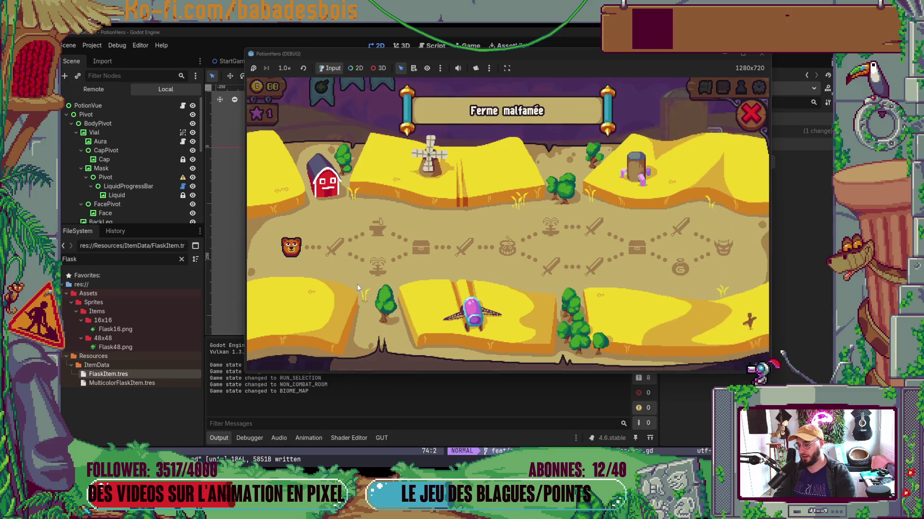
click(332, 247)
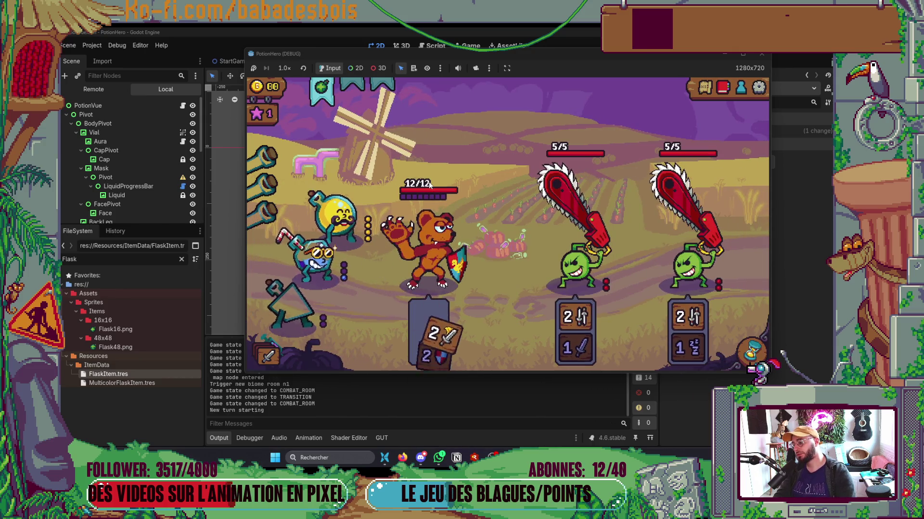
Select the green potion to log it as casting, cancel targeting, and close the game.
click(325, 91)
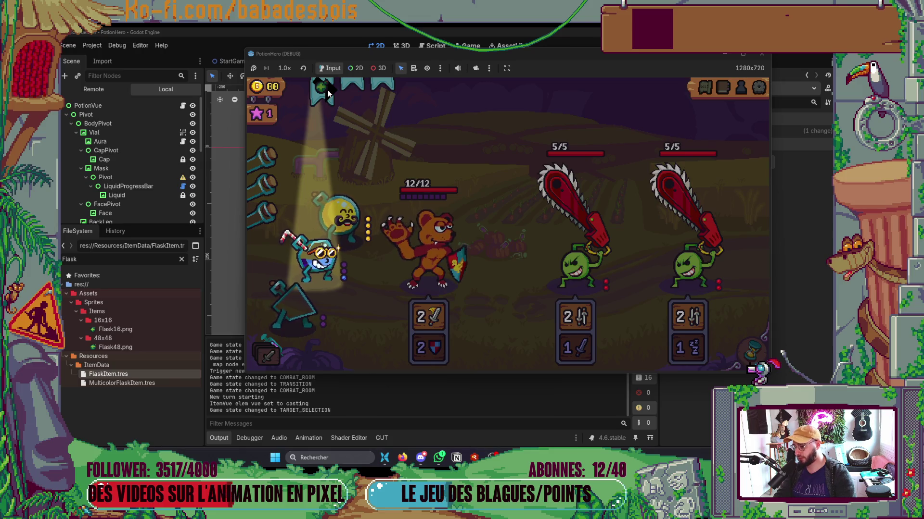
click(327, 94)
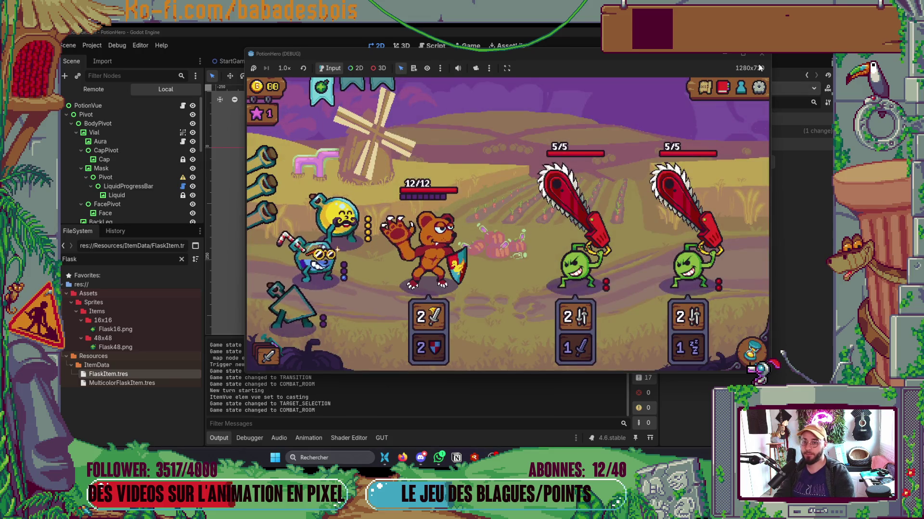
key(F8)
key(alt+Tab)
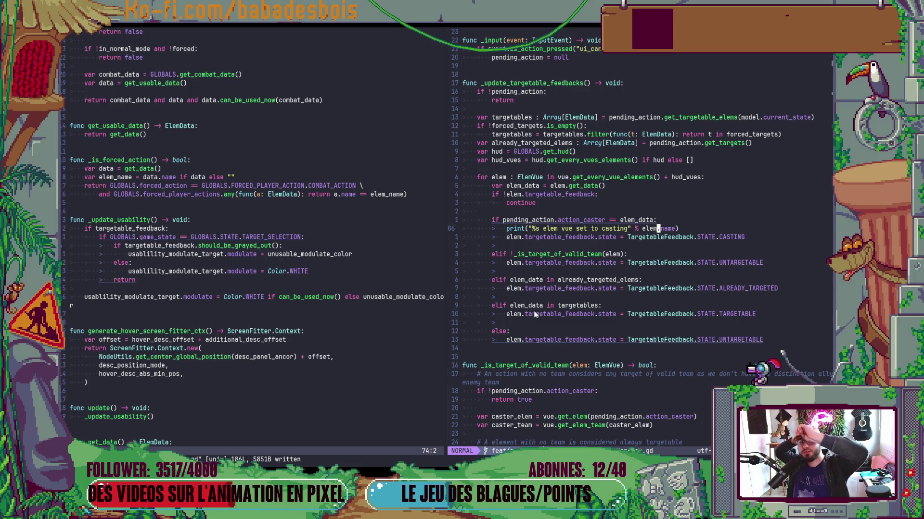
Delete the casting debug print line and save TargetManager.gd.
key(d)
key(d)
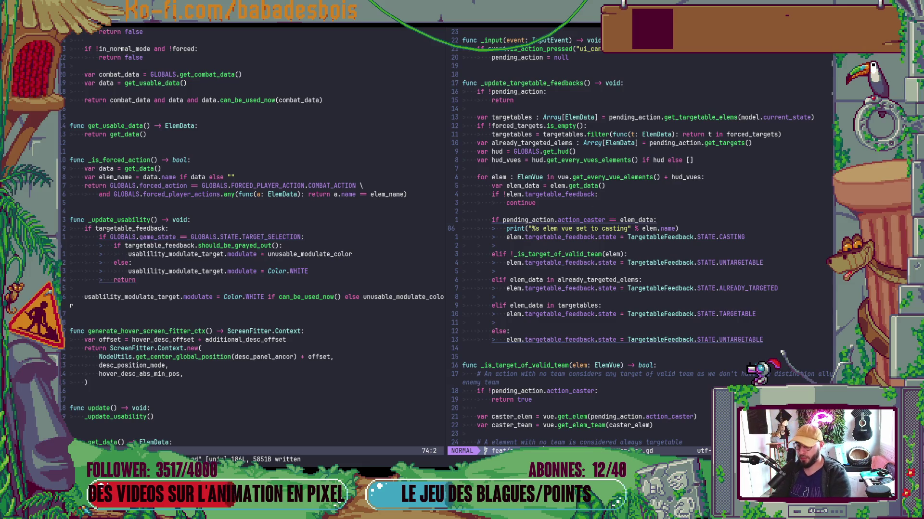
text(:w)
key(Return)
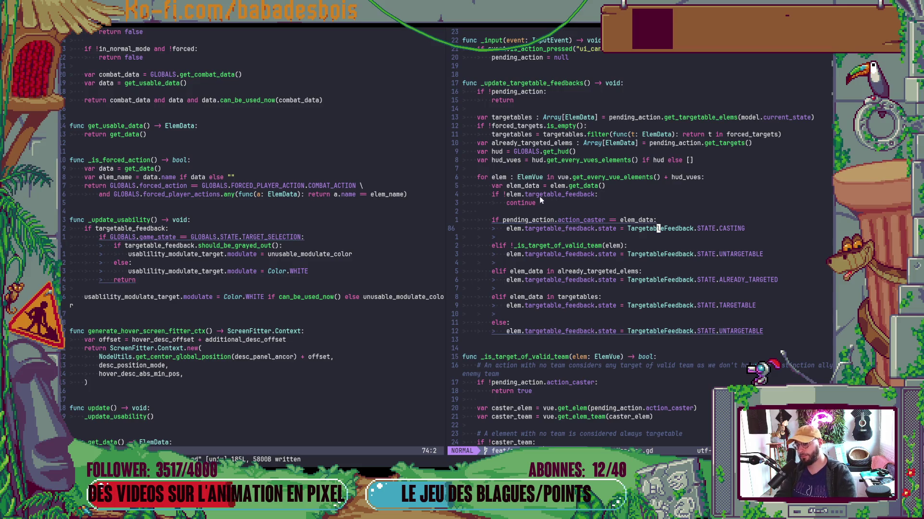
Copy the get_every_vues_elements function name.
click(599, 238)
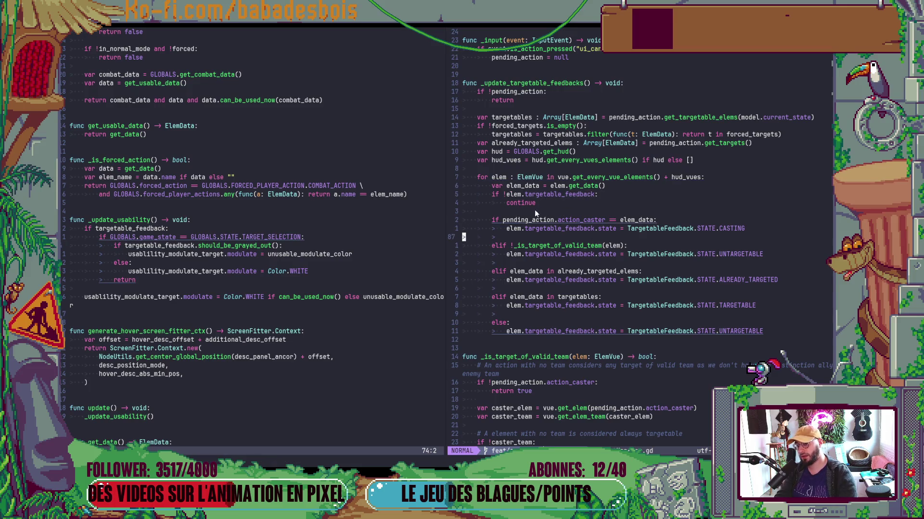
click(554, 219)
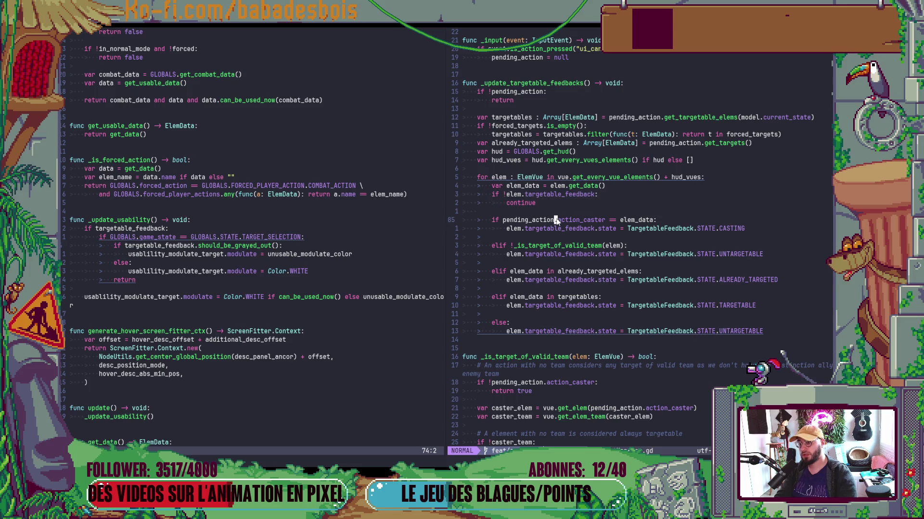
double_click(601, 160)
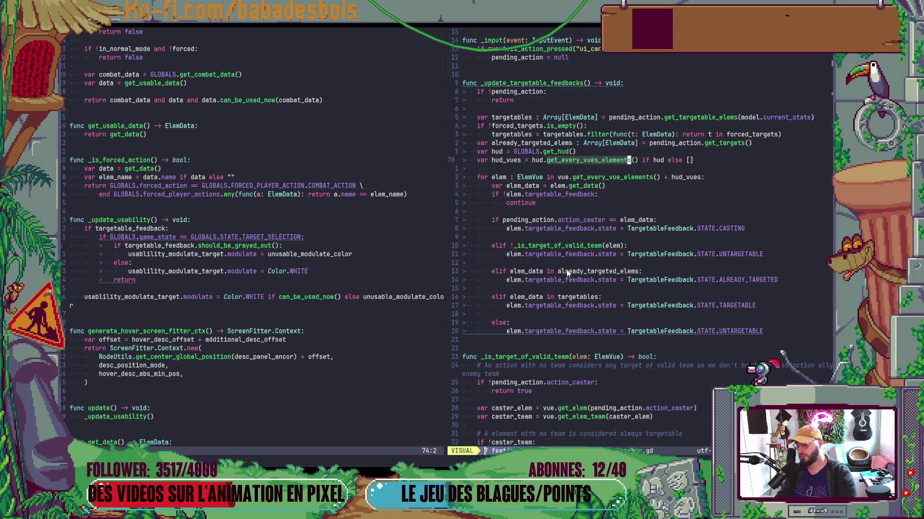
key(y)
key(alt+Tab)
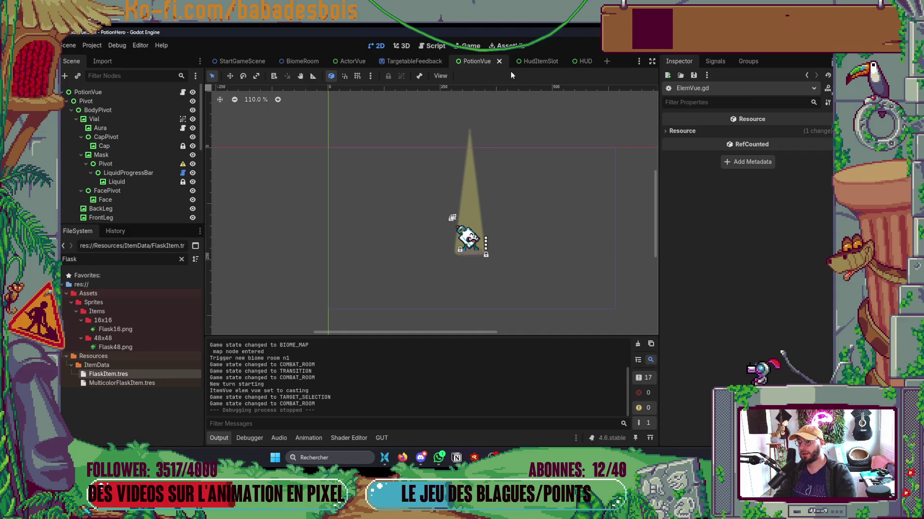
Save the HudItemSlot scene with its root node selected.
click(521, 61)
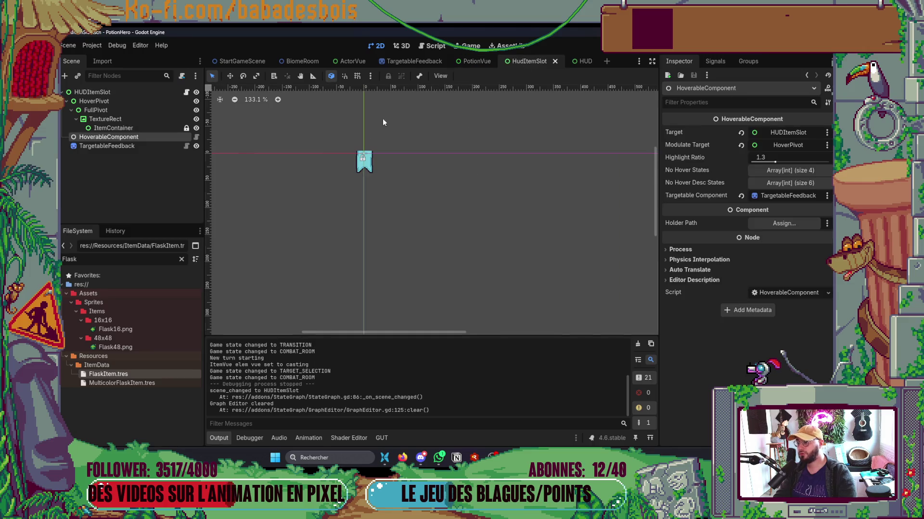
click(114, 92)
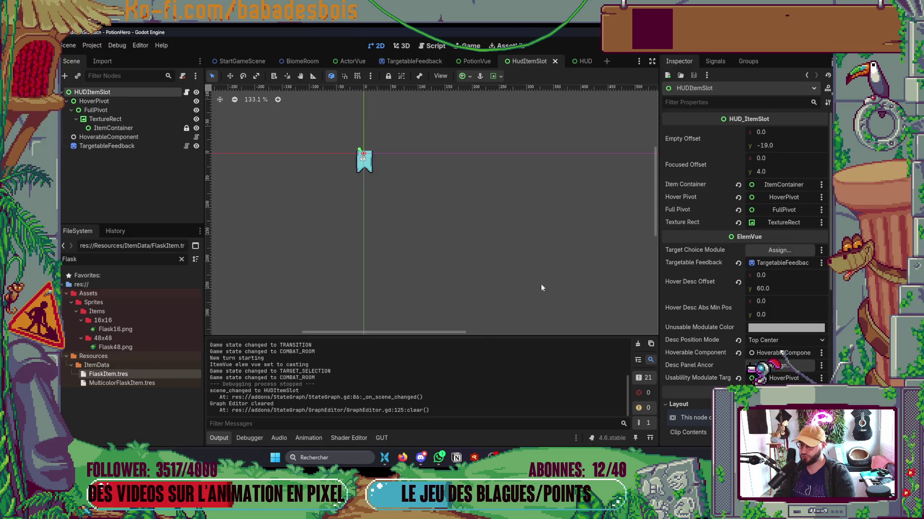
key(ctrl+s)
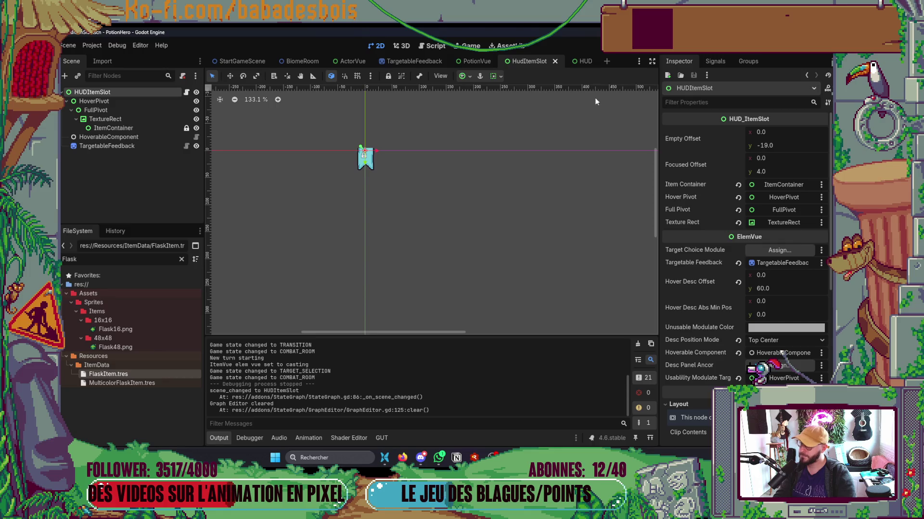
Open the HUD scene's HUD.gd script at get_every_vues_elements.
click(584, 61)
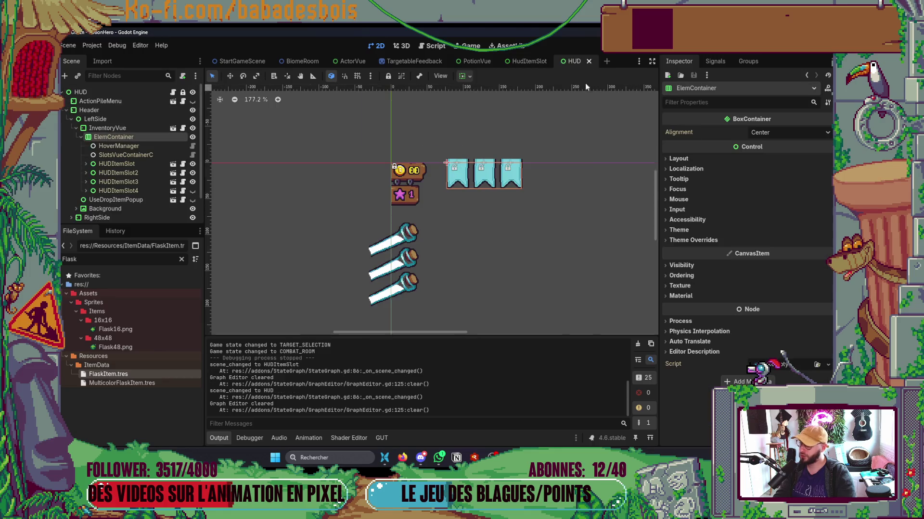
click(183, 92)
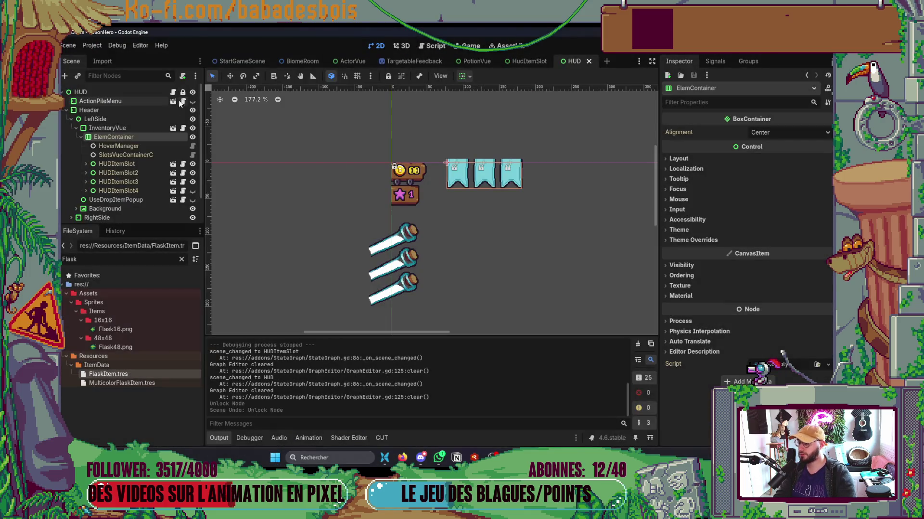
key(ctrl+z)
click(174, 92)
scroll(555, 256, down, 15)
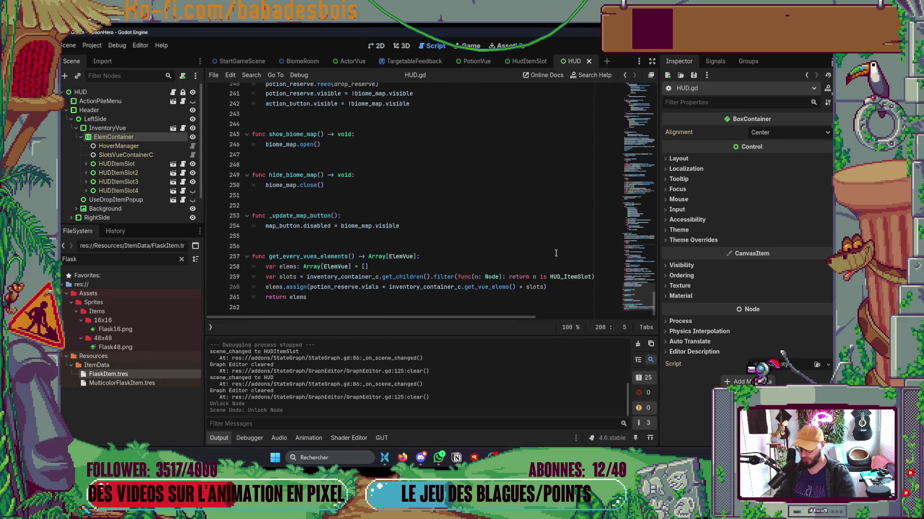
Do a quick test run up to adventure selection, then close the game.
mouse_move(280, 287)
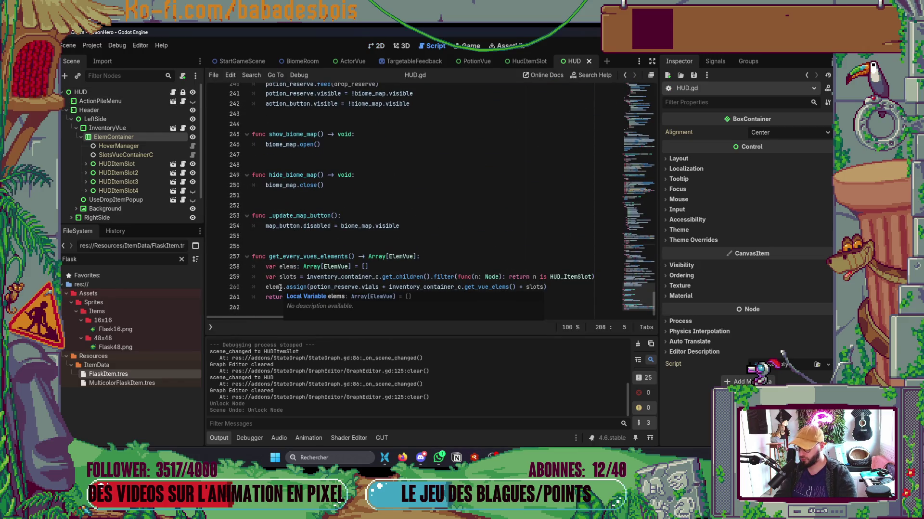
mouse_move(486, 280)
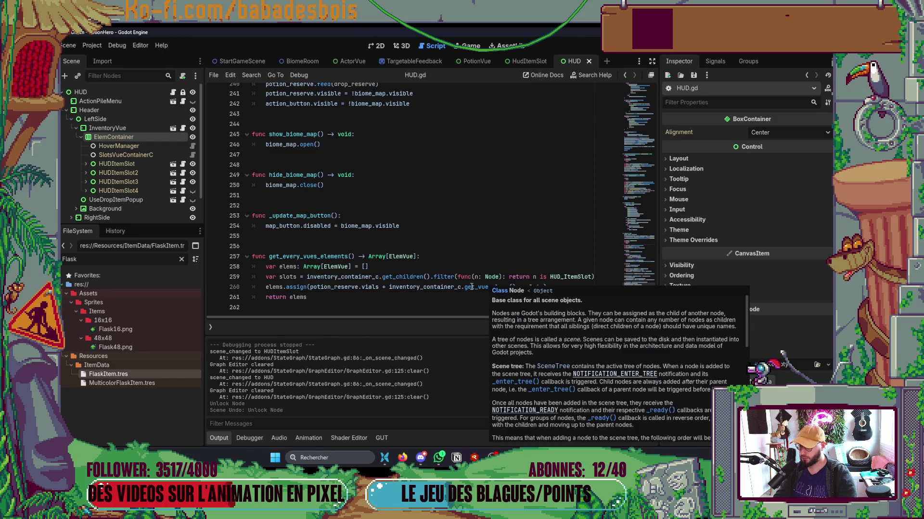
key(F5)
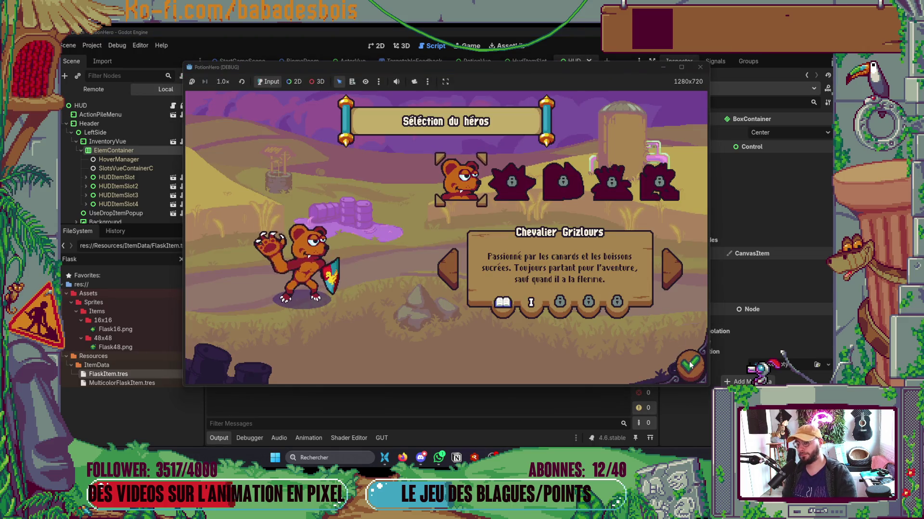
click(689, 366)
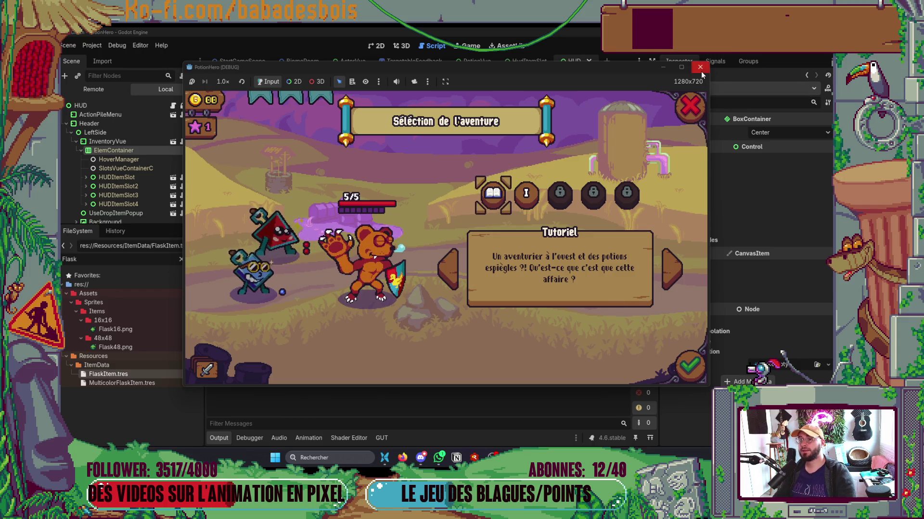
click(700, 67)
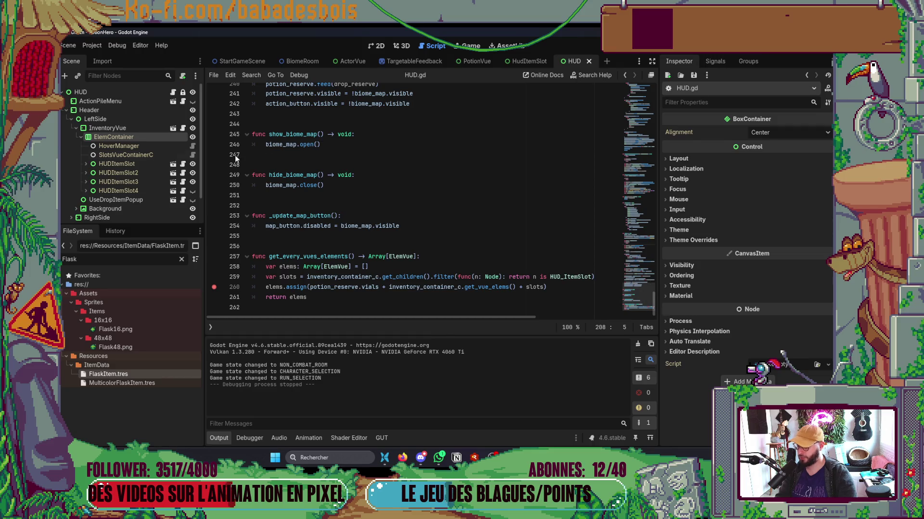
Change line 259 to inventory_container_c.container.get_children() and relaunch the game.
click(380, 277)
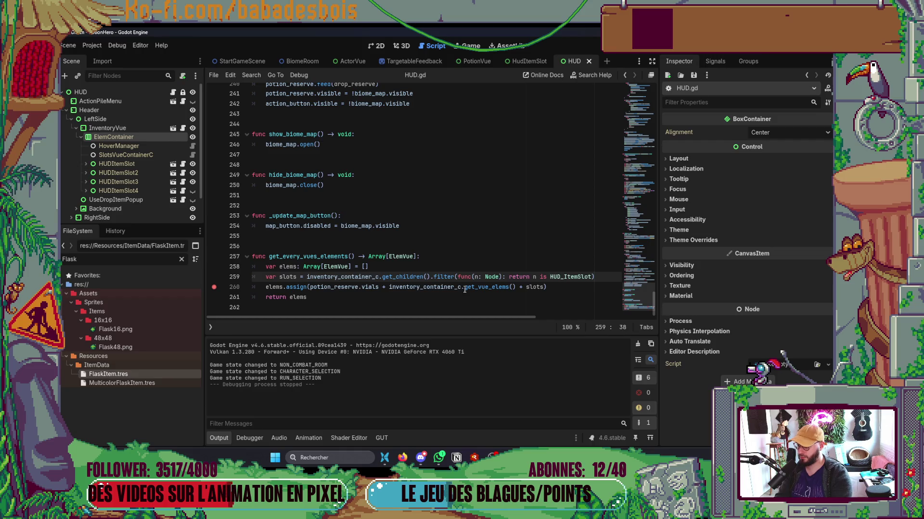
text(.r)
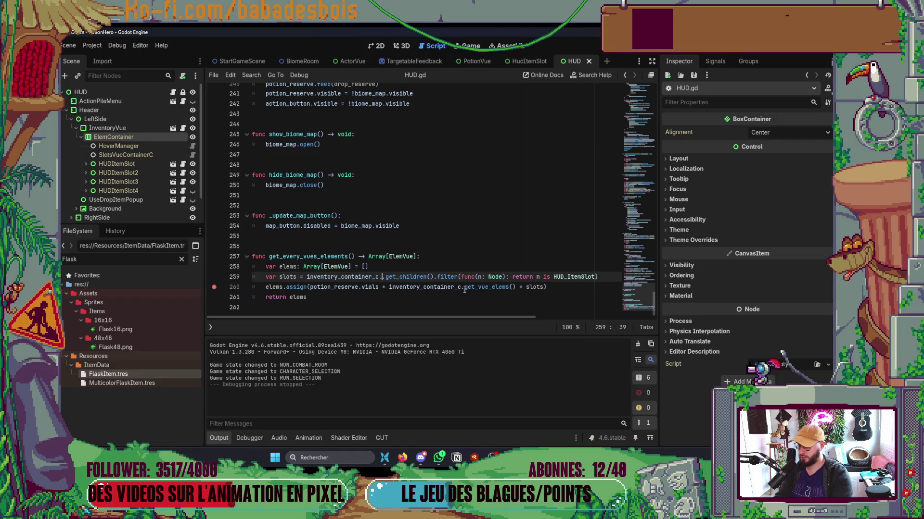
key(BackSpace)
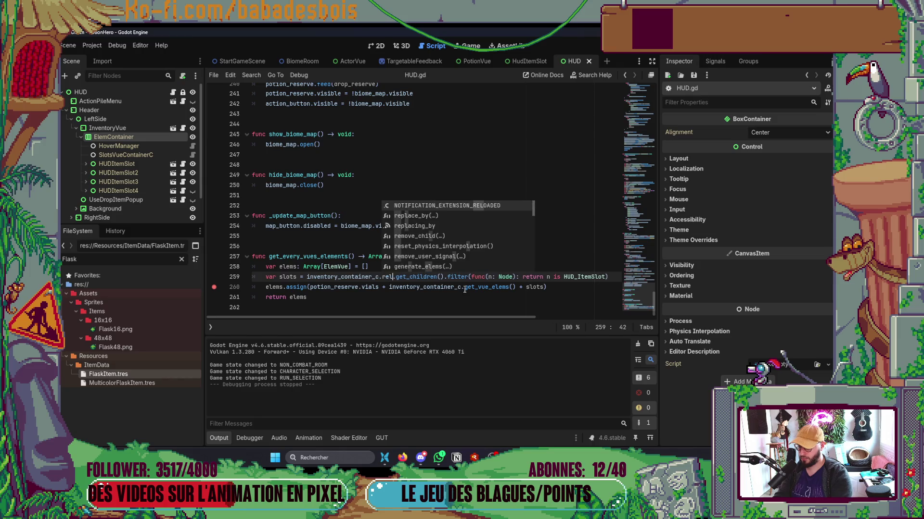
text(el)
key(Down)
key(Down)
key(Down)
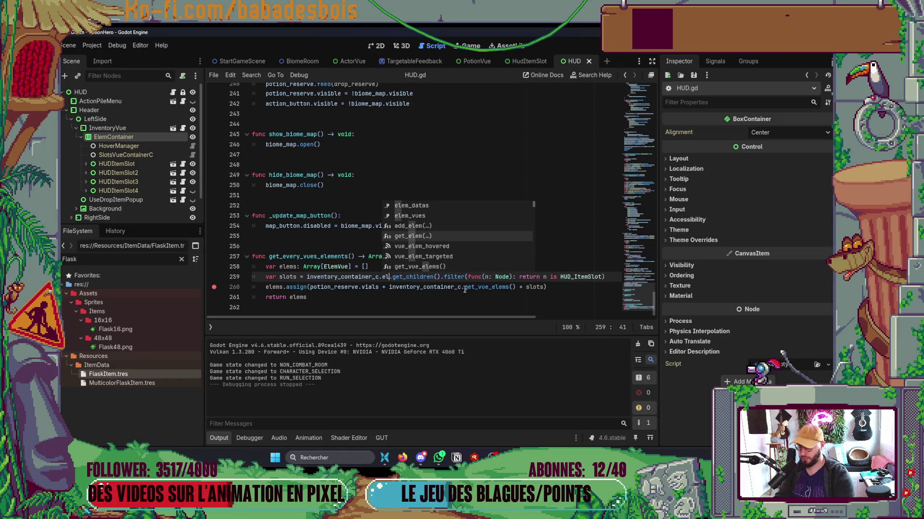
key(Up)
key(Up)
key(Up)
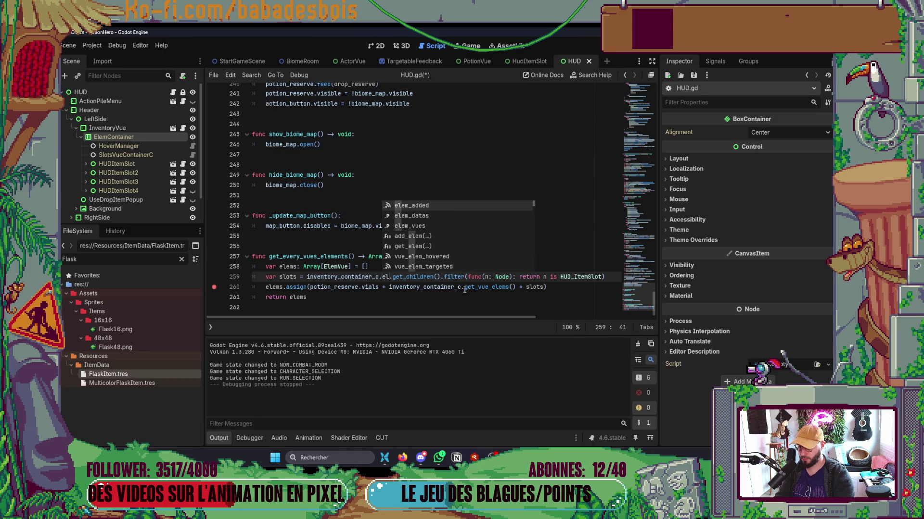
key(BackSpace)
key(BackSpace)
text(co)
key(Return)
double_click(463, 287)
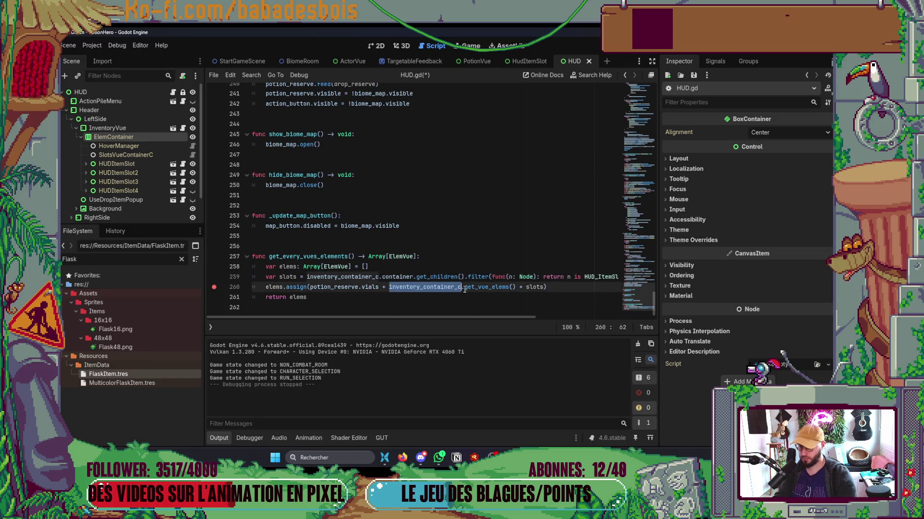
click(458, 236)
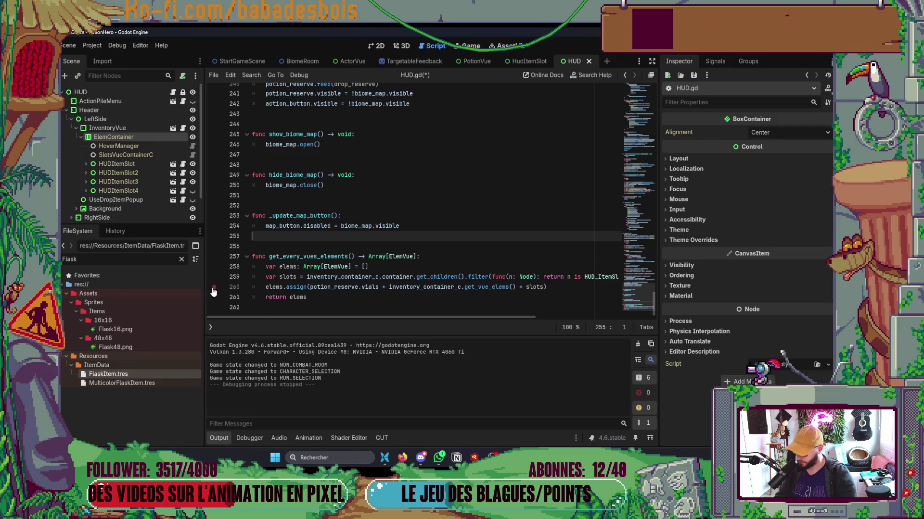
key(F5)
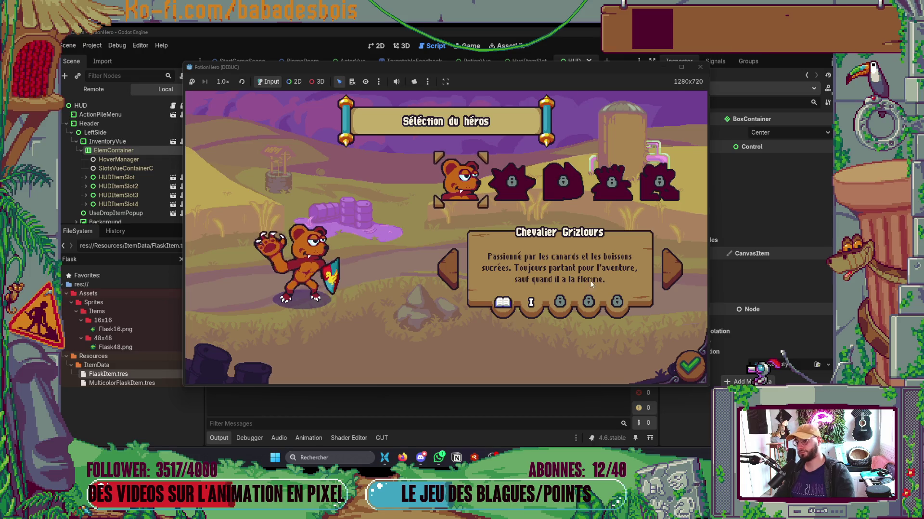
Confirm hero and adventure, skip the dialogue, enter a combat room and click the flask item.
click(685, 364)
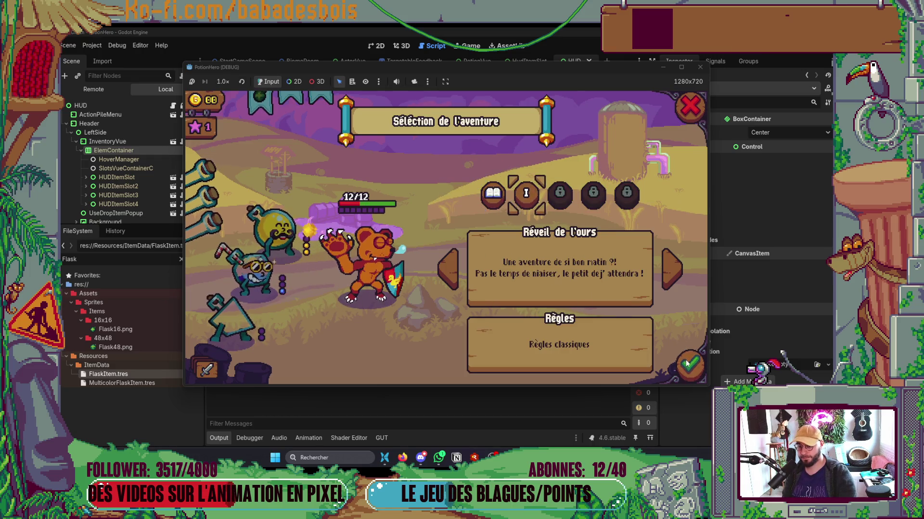
click(685, 359)
click(457, 257)
click(461, 264)
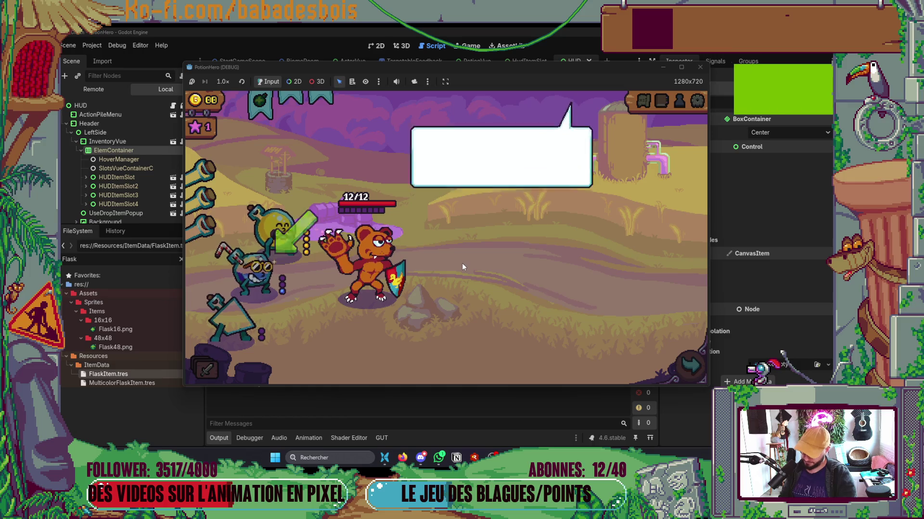
click(463, 263)
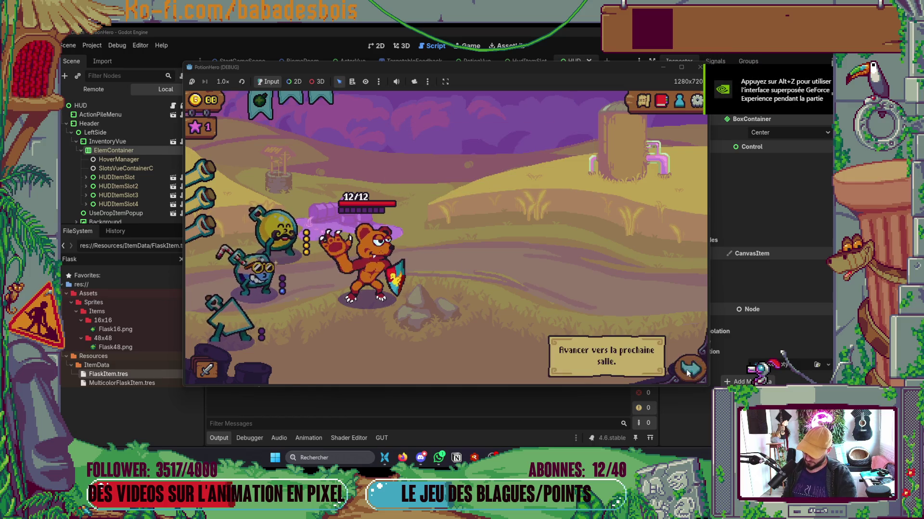
click(689, 365)
click(267, 254)
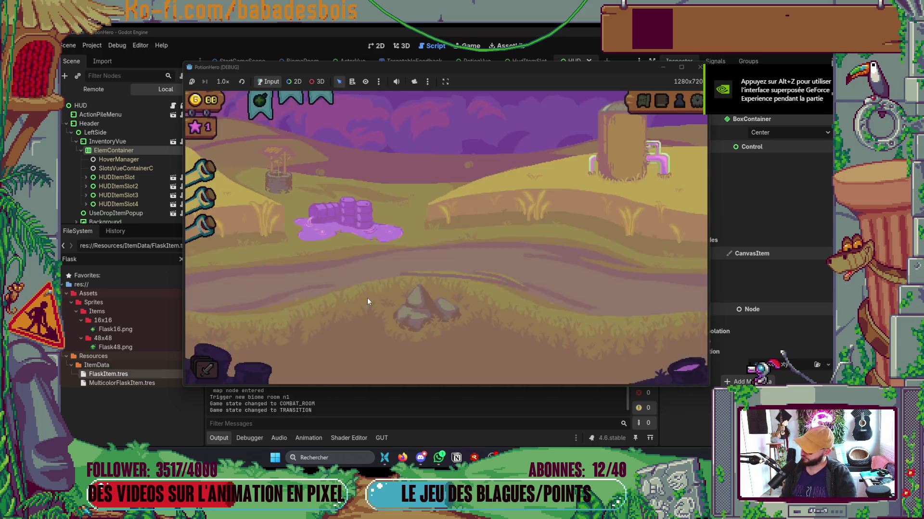
mouse_move(420, 458)
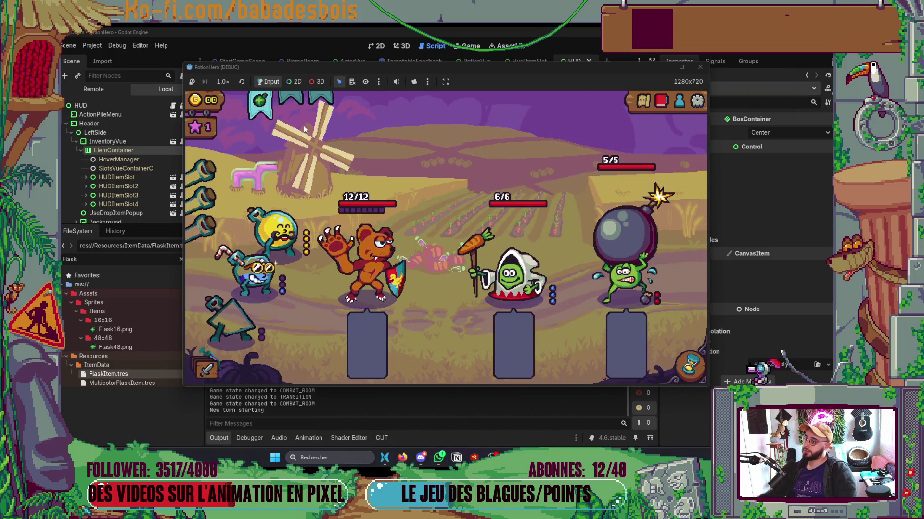
click(266, 115)
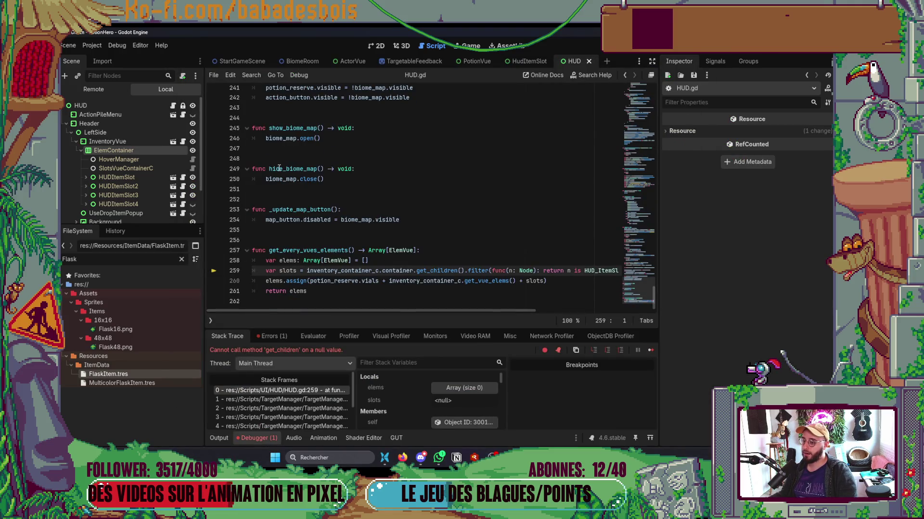
Stop the crashed debug session with F8 and delete '.container' from line 259 of HUD.gd.
double_click(397, 272)
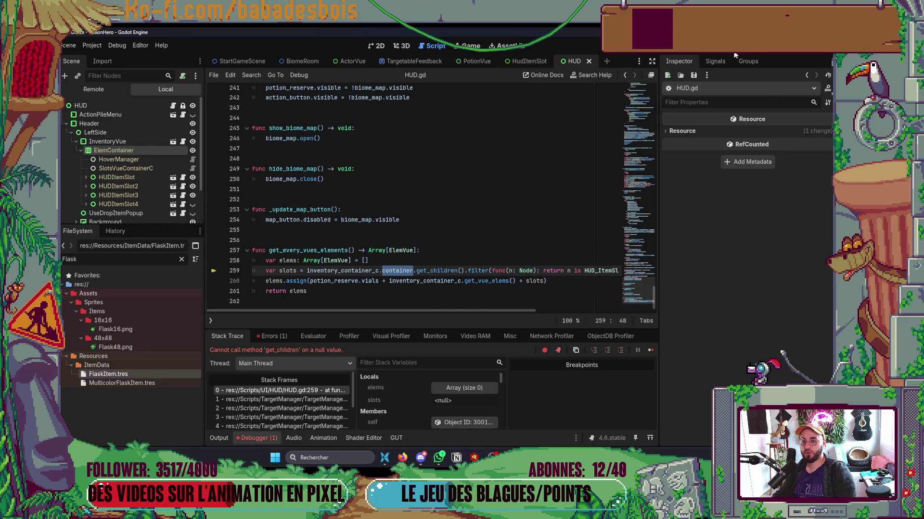
key(F8)
key(BackSpace)
key(BackSpace)
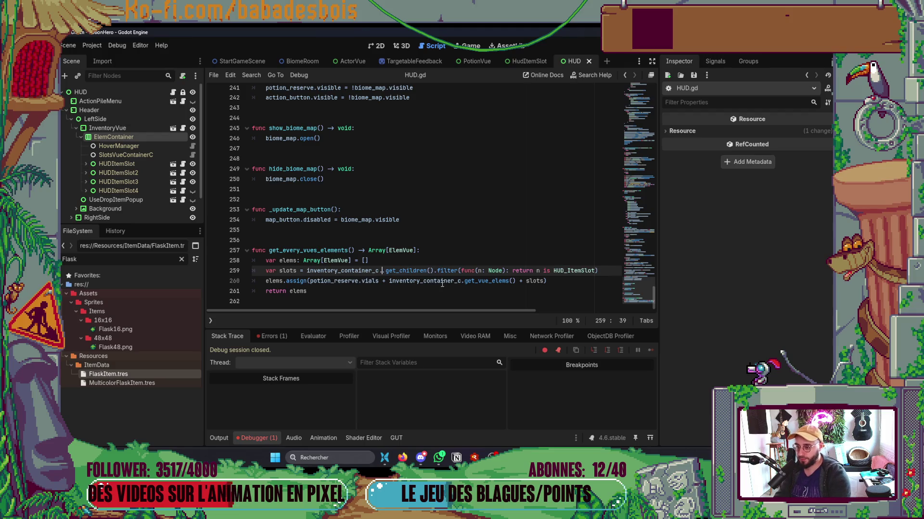
mouse_move(631, 256)
mouse_down()
mouse_move(646, 76)
mouse_move(646, 101)
mouse_up()
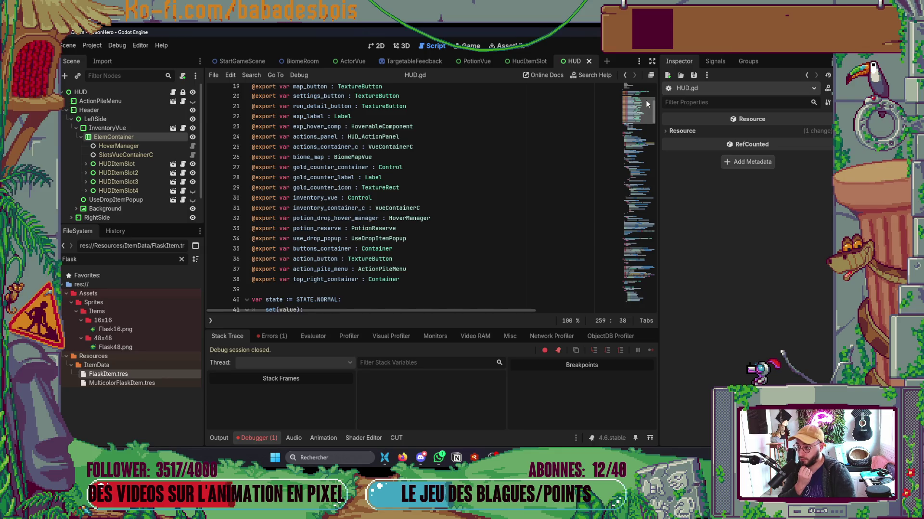
click(422, 210)
key(Return)
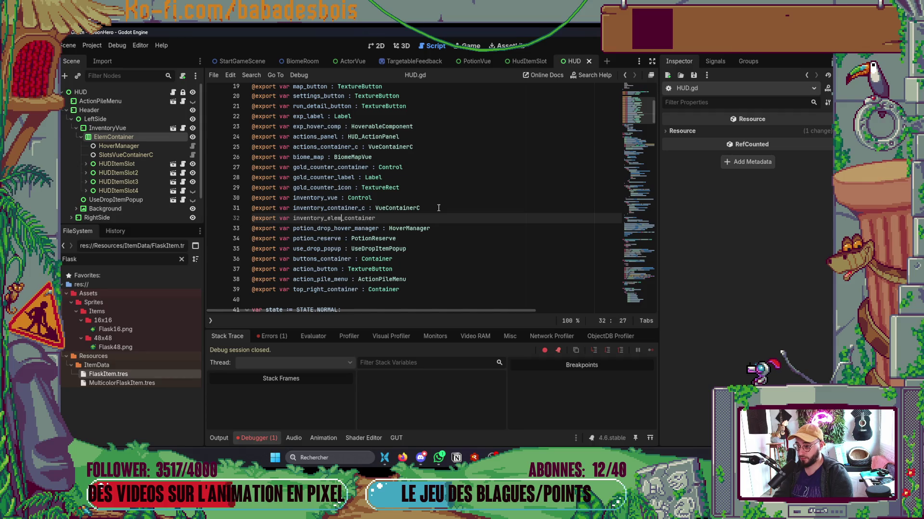
key(BackSpace)
key(BackSpace)
key(BackSpace)
text(hi)
key(BackSpace)
text(ud_slot)
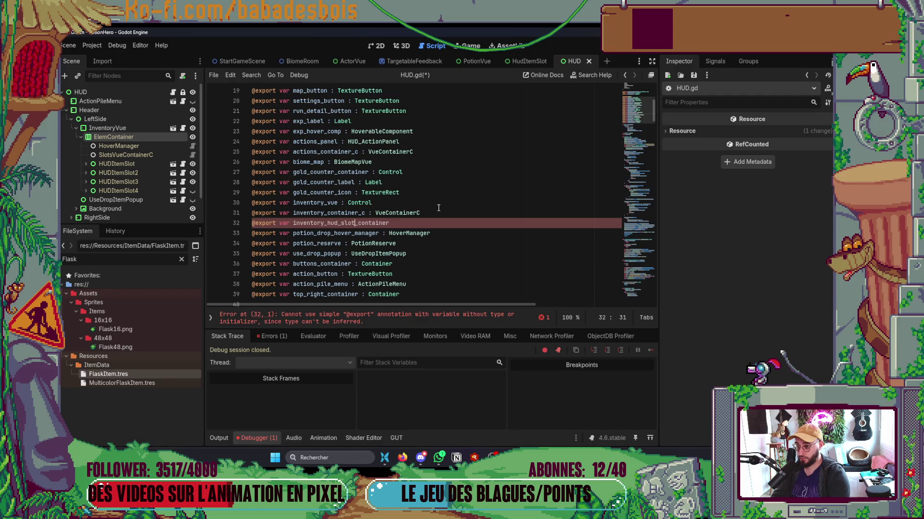
text(Container)
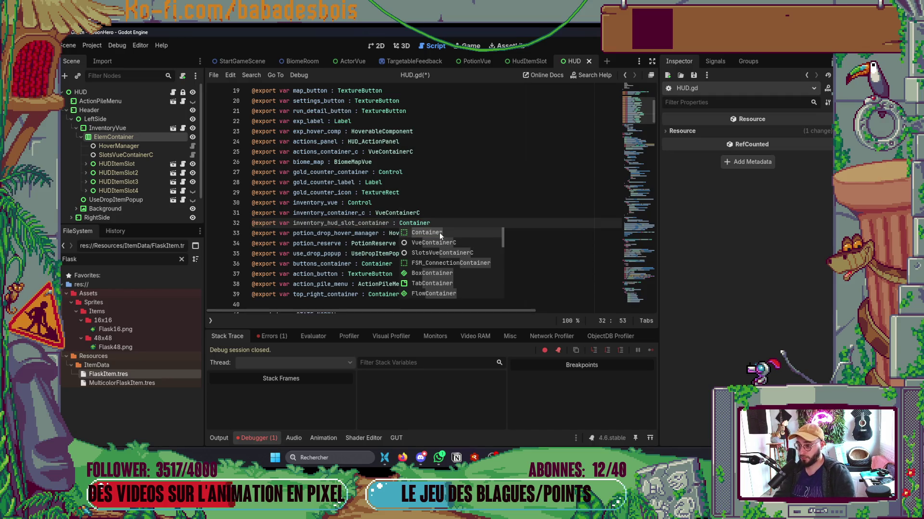
double_click(358, 220)
key(ctrl+c)
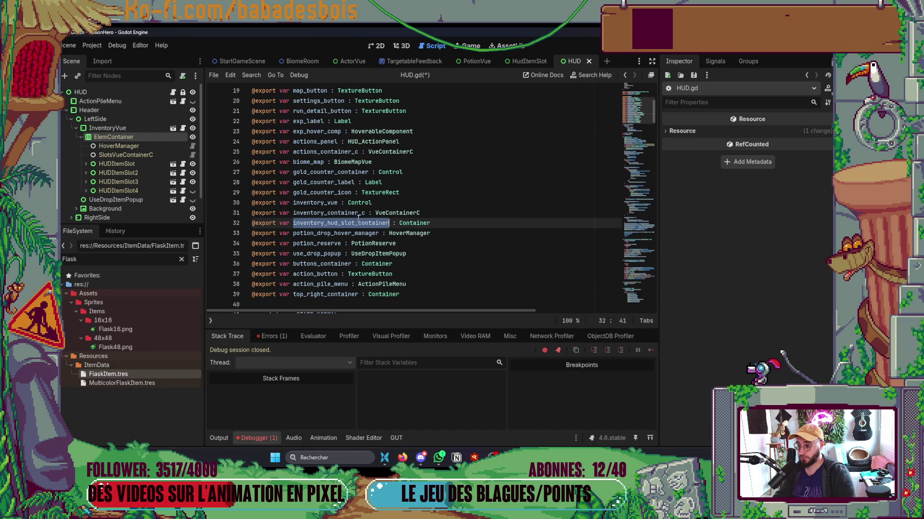
scroll(481, 303, down, 20)
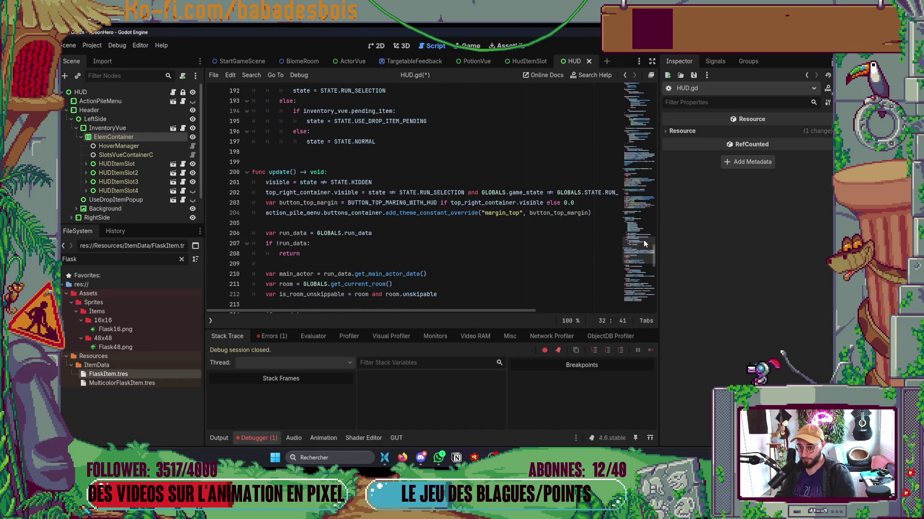
Replace inventory_container_c on line 260 with the pasted inventory_hud_slot_container.
double_click(337, 271)
key(ctrl+v)
click(504, 196)
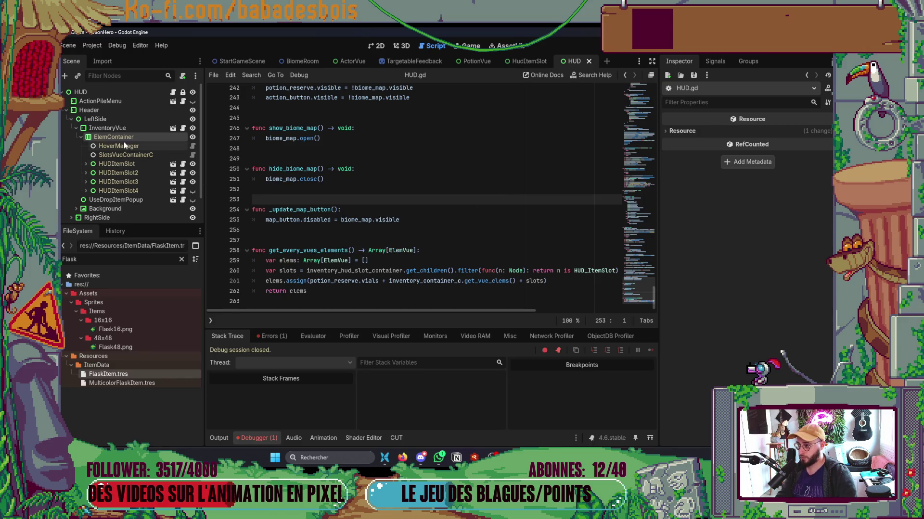
Assign ElemContainer to the HUD node's Inventory Hud Slot Container and run the game with F5.
click(123, 93)
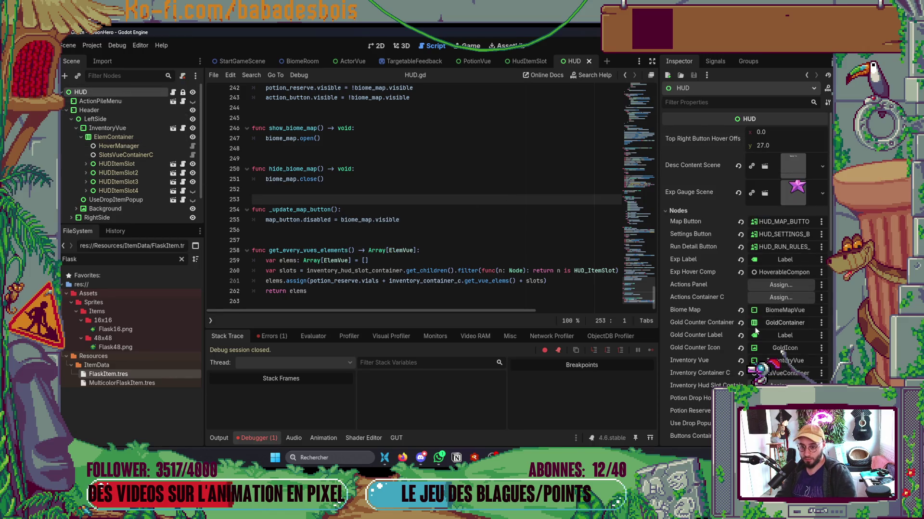
scroll(760, 322, down, 3)
click(774, 303)
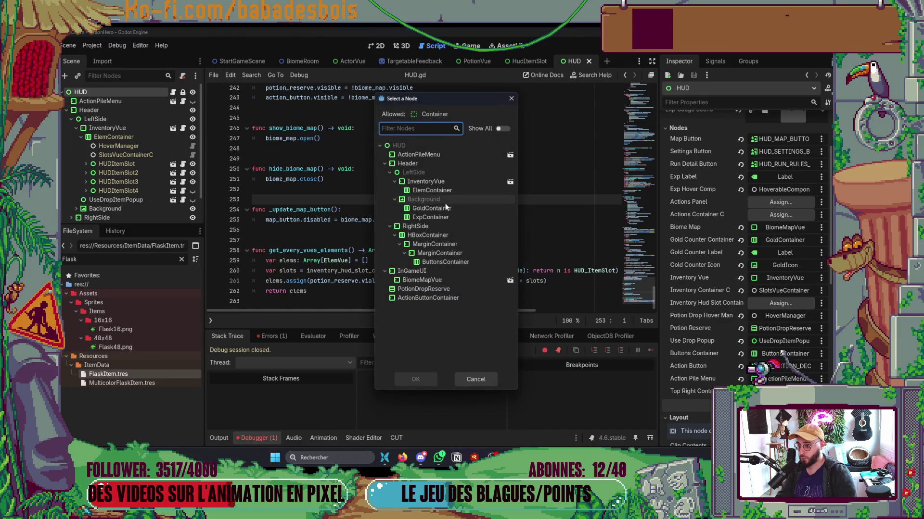
double_click(443, 191)
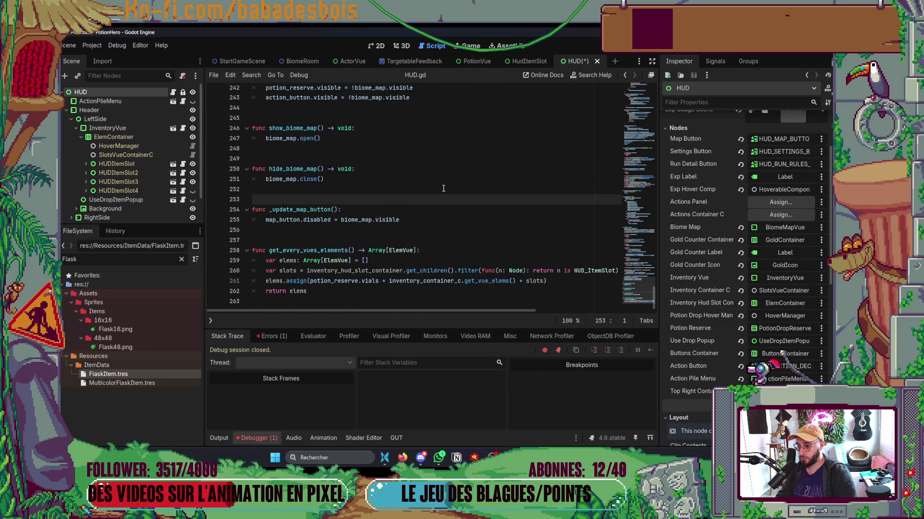
click(410, 60)
key(F5)
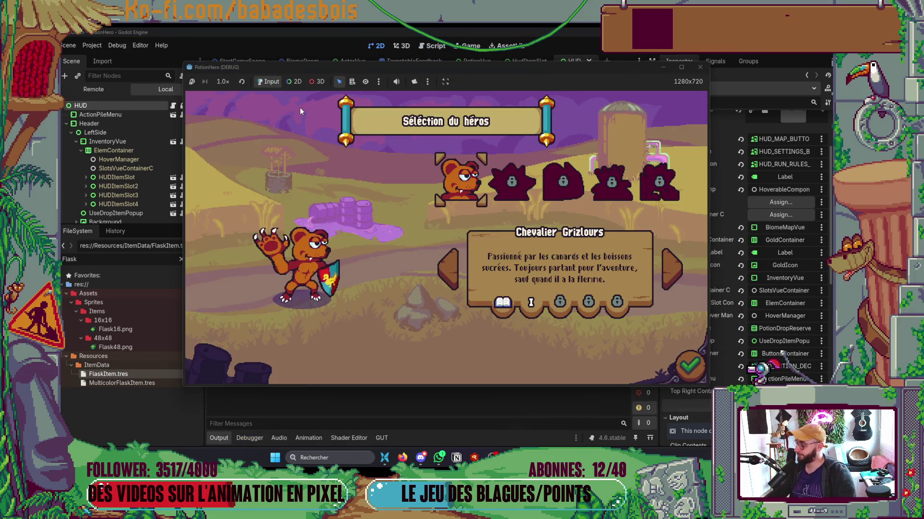
Confirm the bear knight and adventure, skip the dialogue, and enter the first combat room.
click(690, 366)
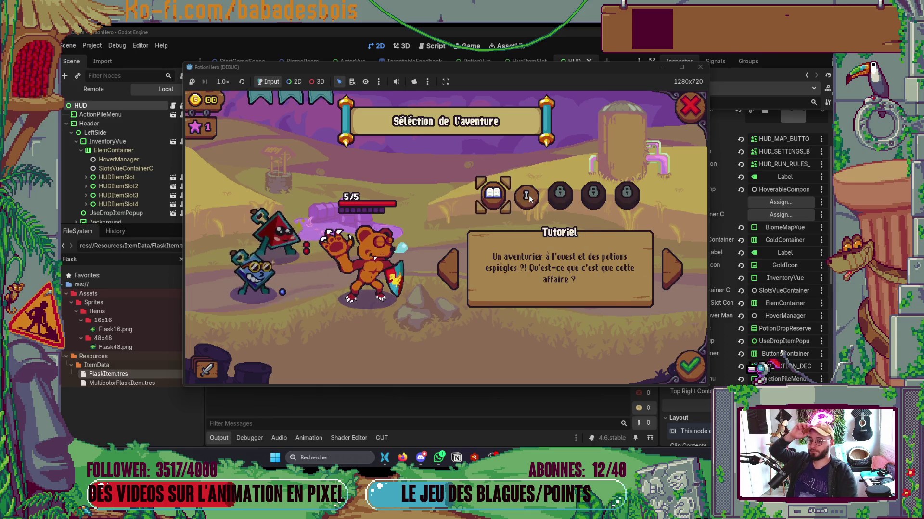
click(672, 268)
click(690, 367)
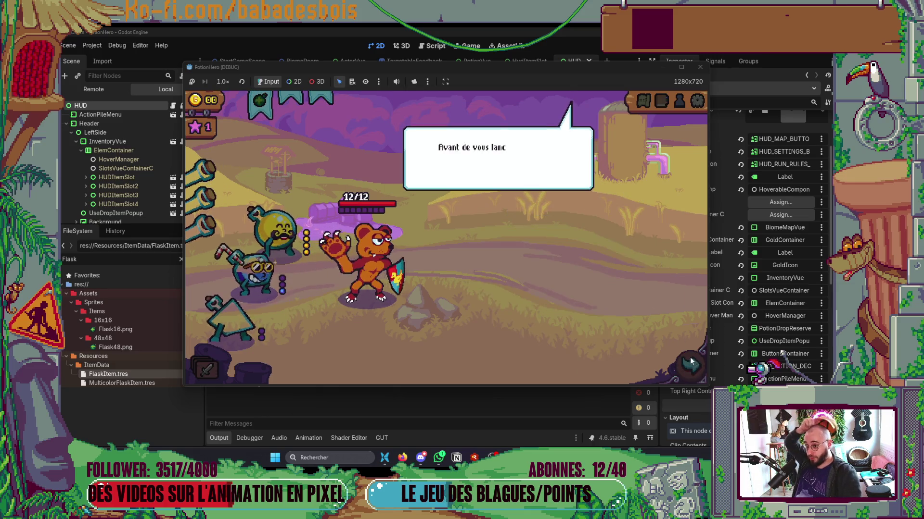
click(613, 302)
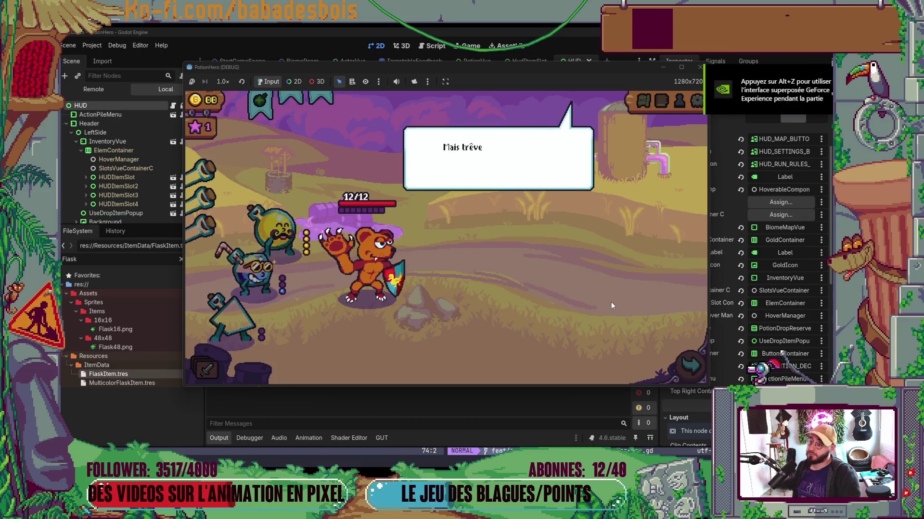
click(610, 301)
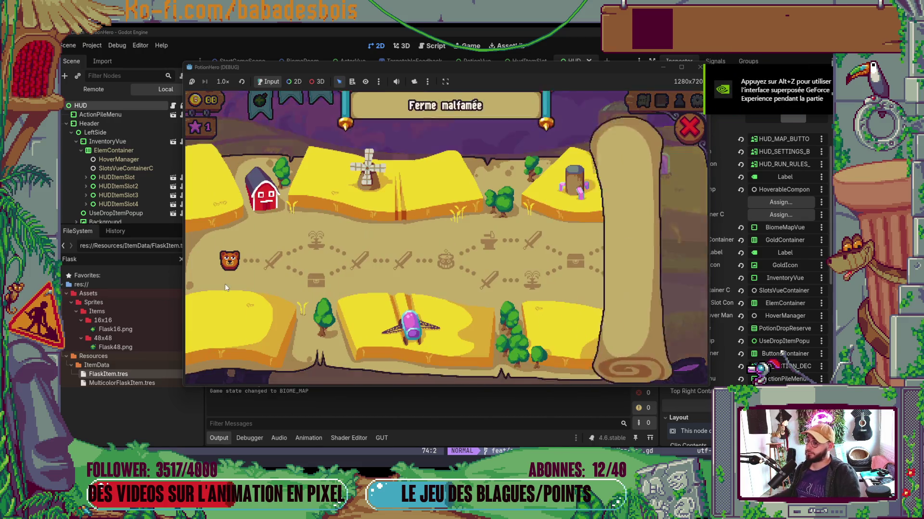
click(264, 256)
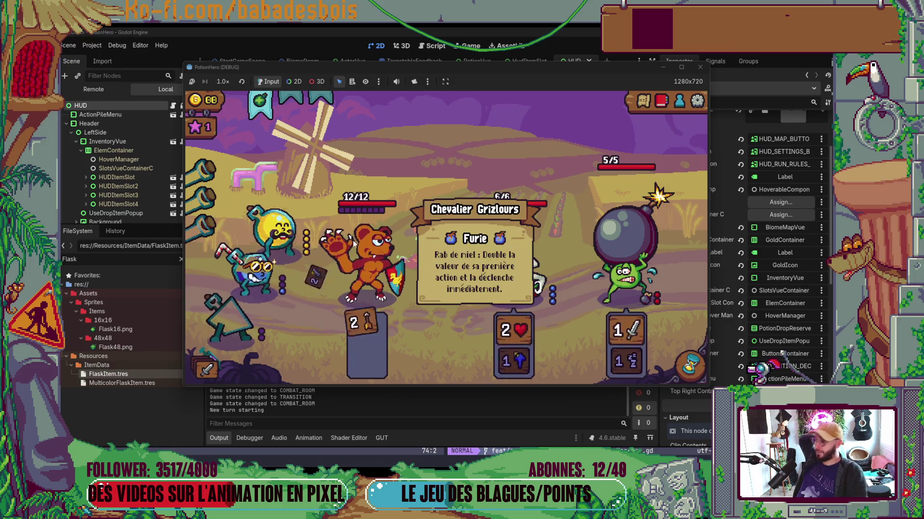
Repeatedly enter and cancel flask target selection to confirm it no longer crashes.
click(260, 99)
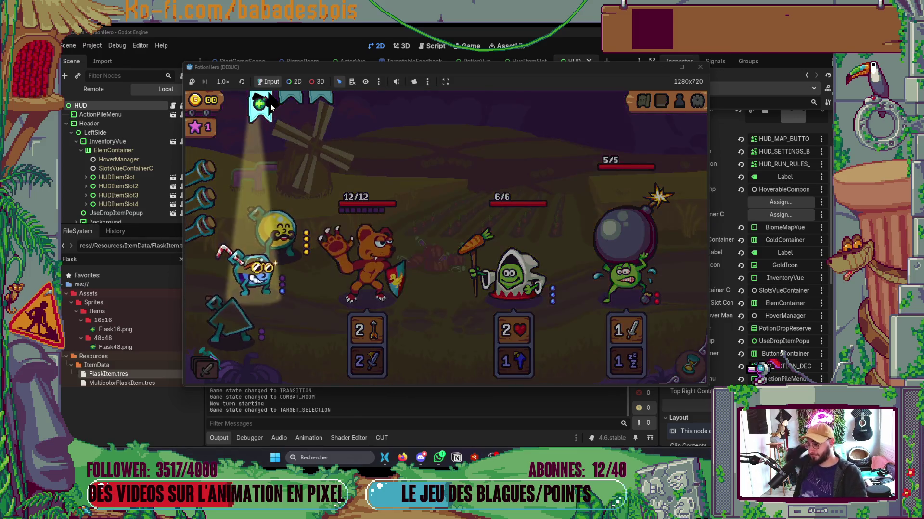
click(351, 196)
click(262, 106)
click(262, 111)
click(261, 110)
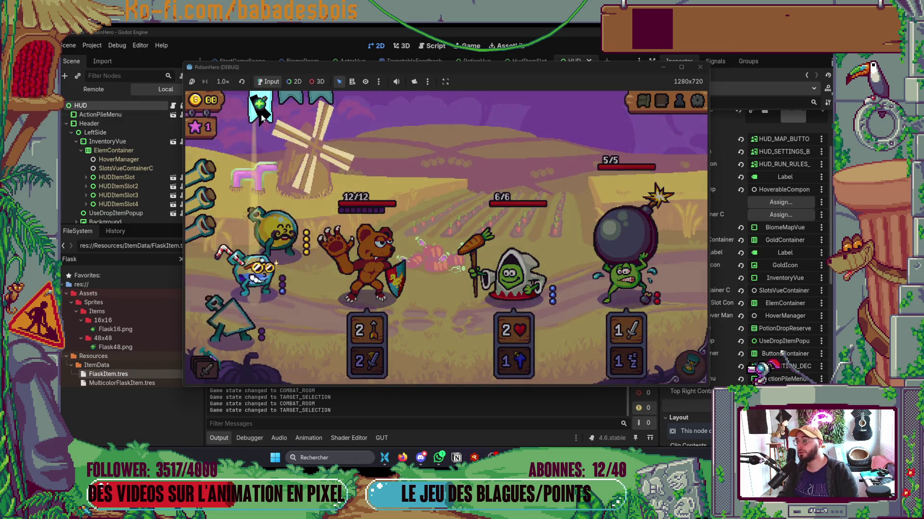
click(260, 114)
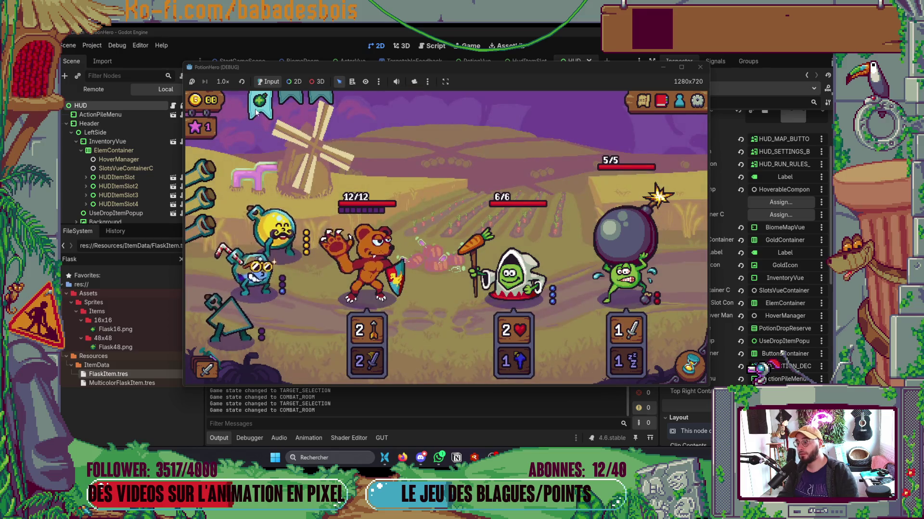
click(256, 115)
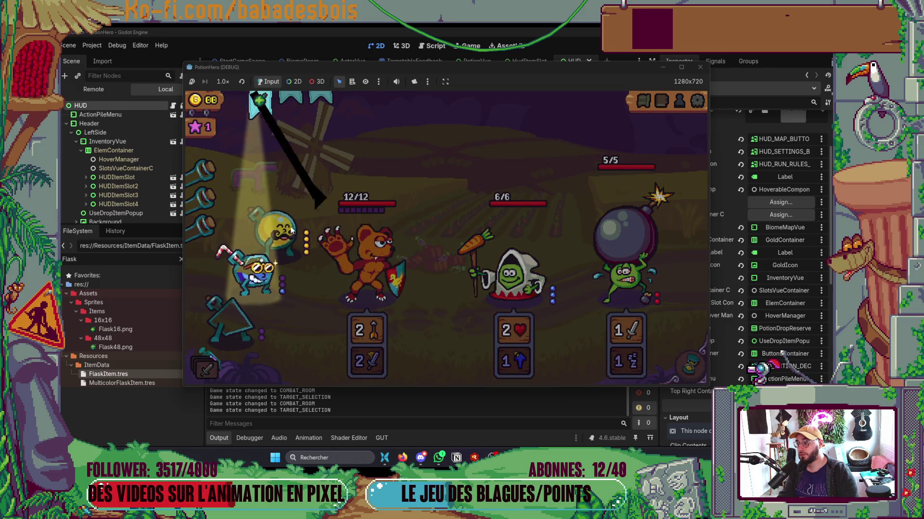
click(269, 114)
click(268, 112)
click(267, 111)
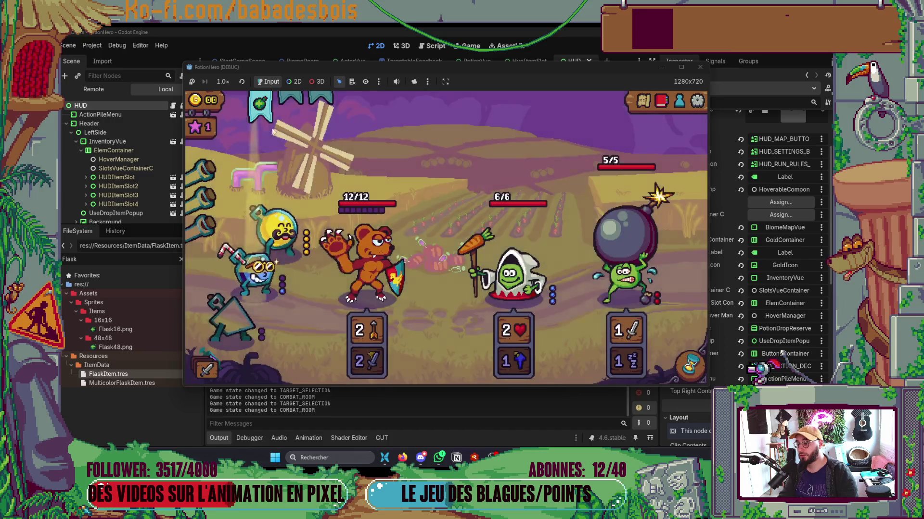
click(262, 107)
click(261, 106)
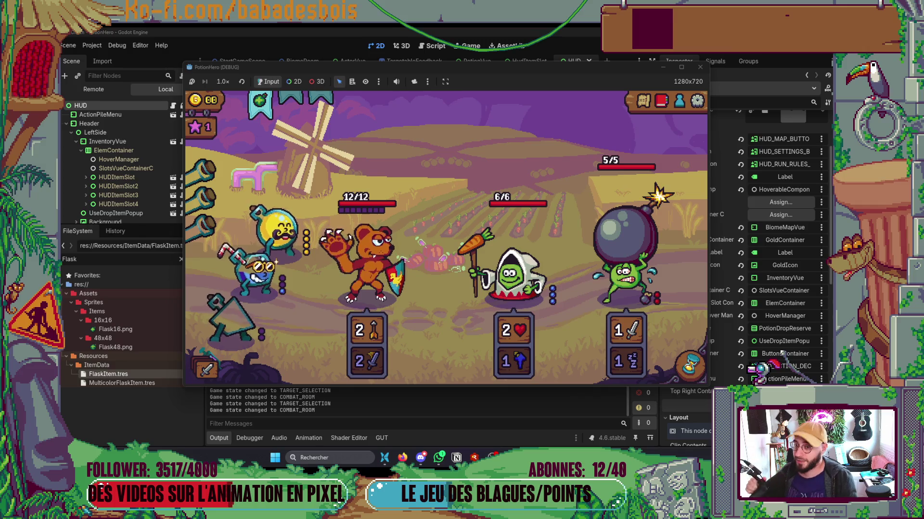
Close the running game window to end the test.
click(700, 68)
scroll(465, 192, down, 1)
scroll(469, 190, left, 1)
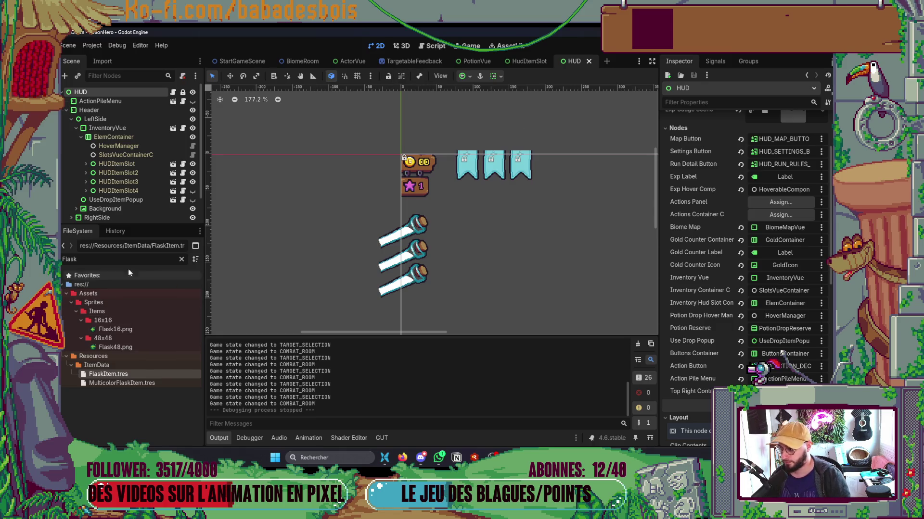
Open TestRunData.tres, place HealPotionContent.tres in Potion Drop Reserve element 0, and run with F5.
text(Run)
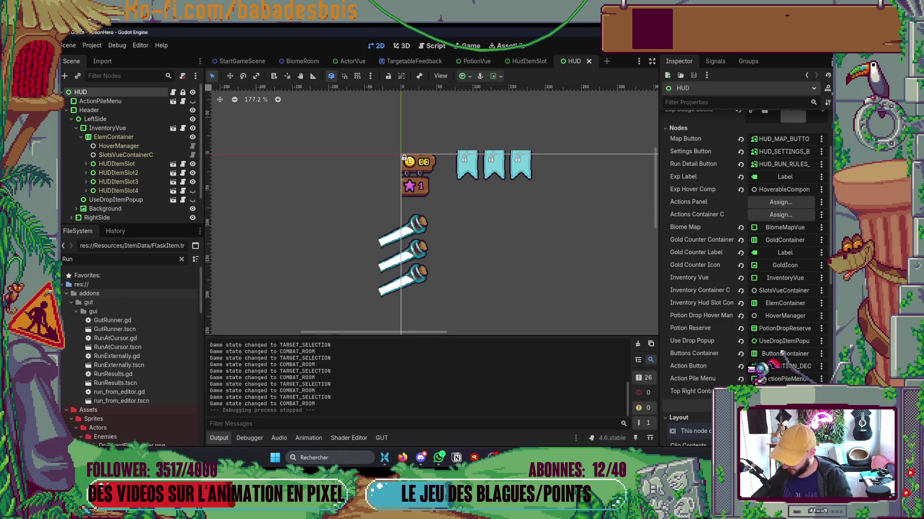
scroll(159, 359, down, 10)
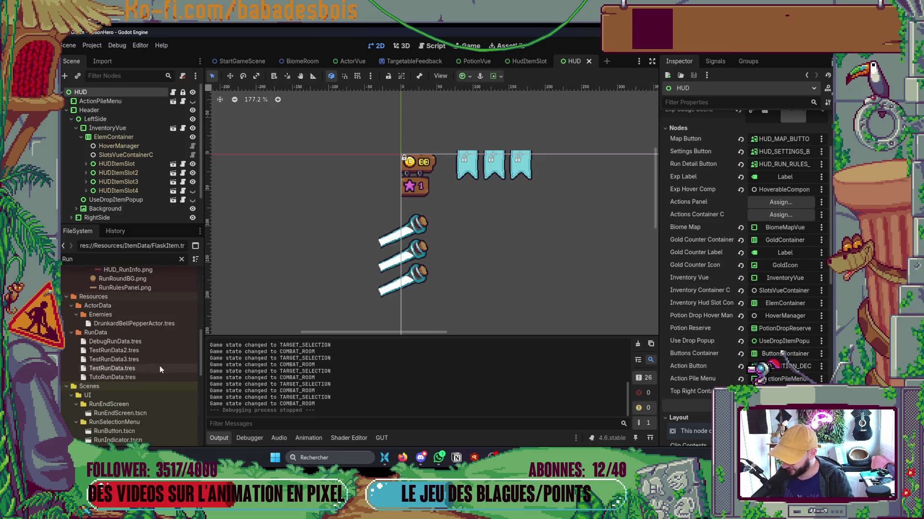
click(116, 369)
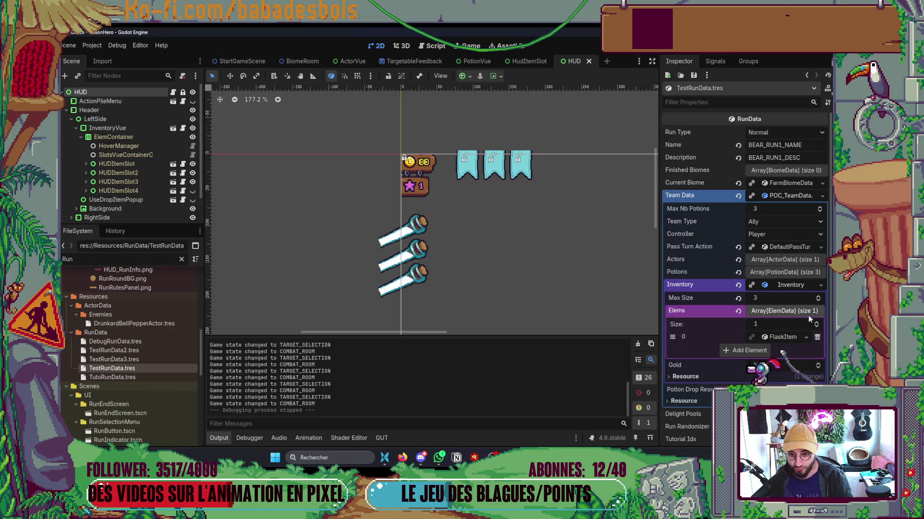
click(782, 287)
click(781, 287)
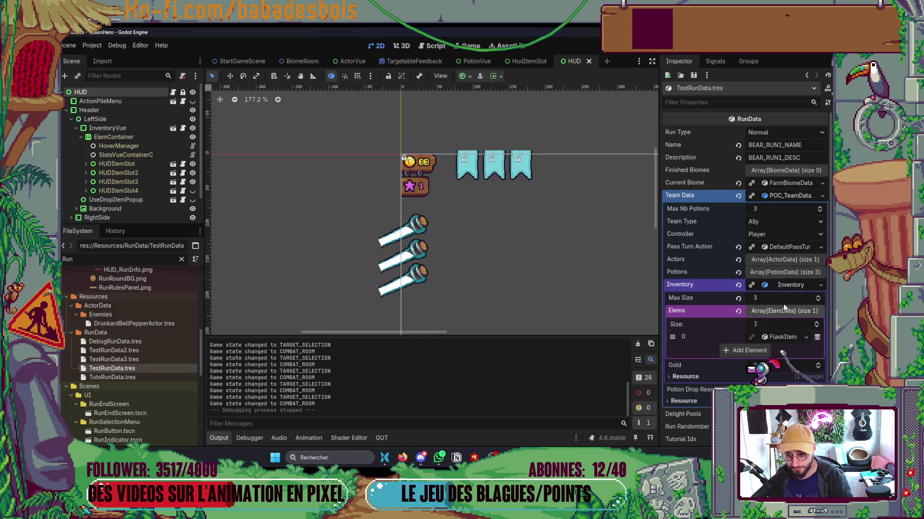
click(780, 289)
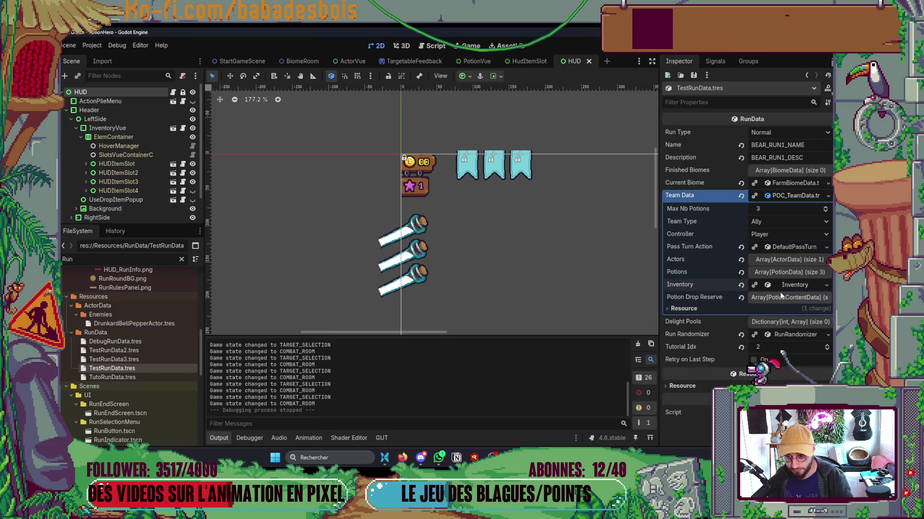
click(775, 300)
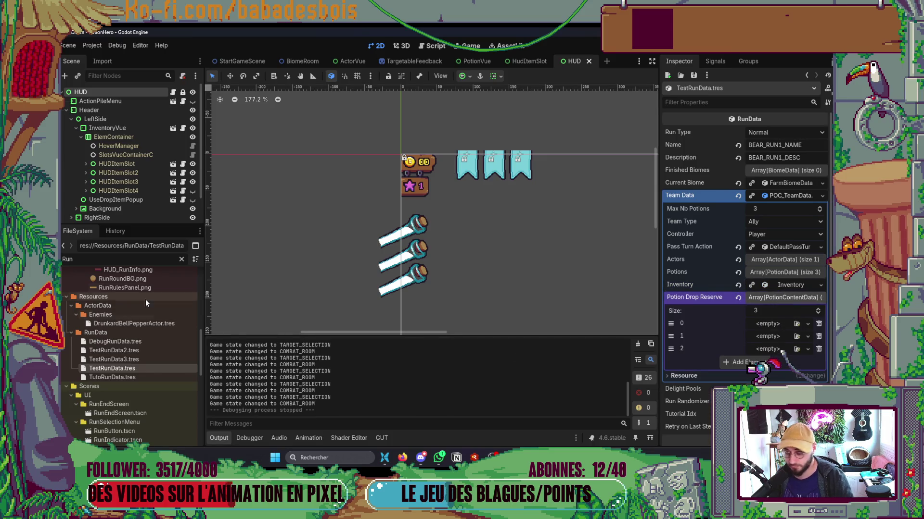
text(Heal)
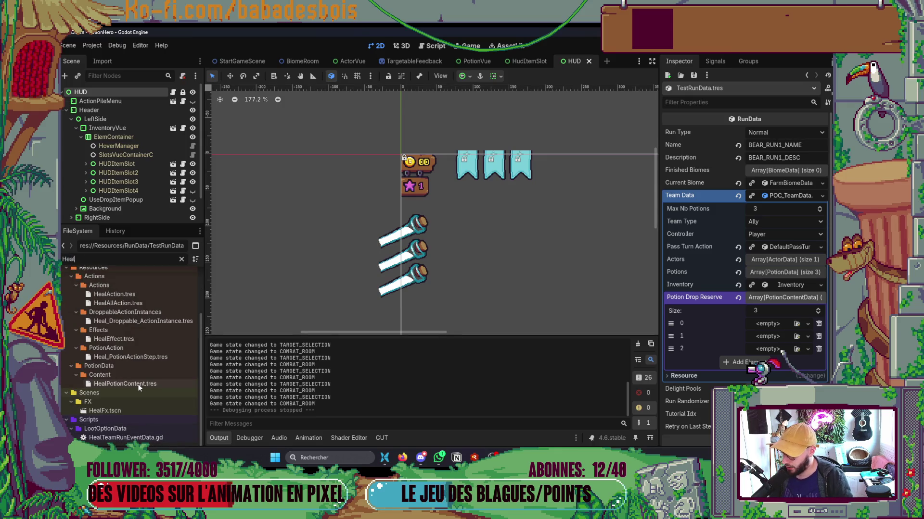
key(F5)
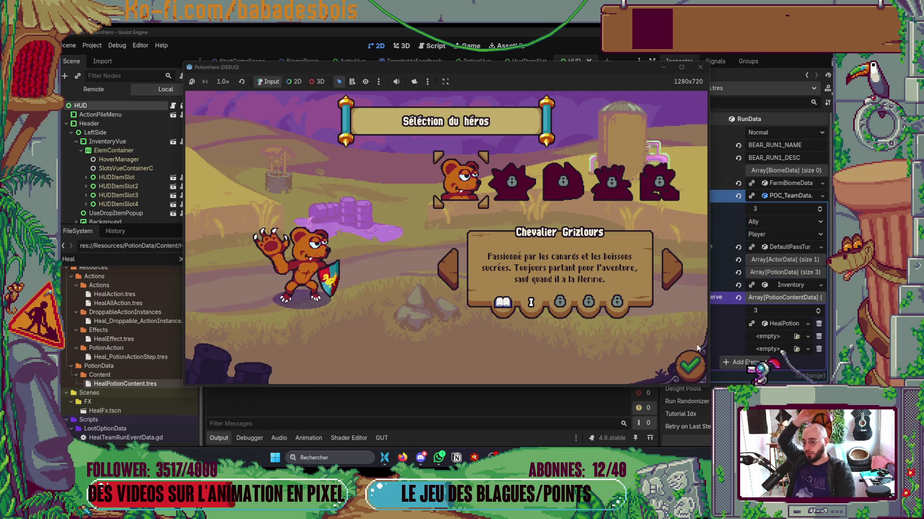
Confirm hero and adventure, skip the intro dialogue, and enter the first farm map combat.
click(693, 361)
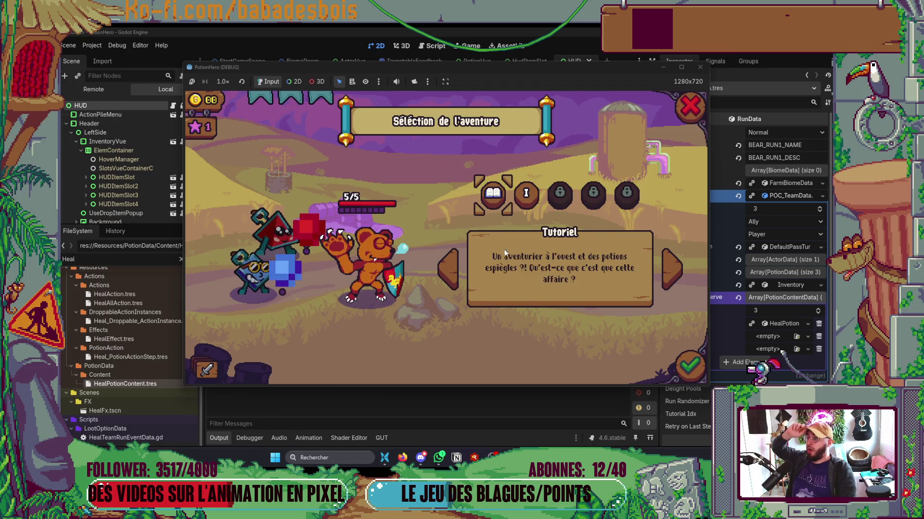
click(694, 371)
click(584, 331)
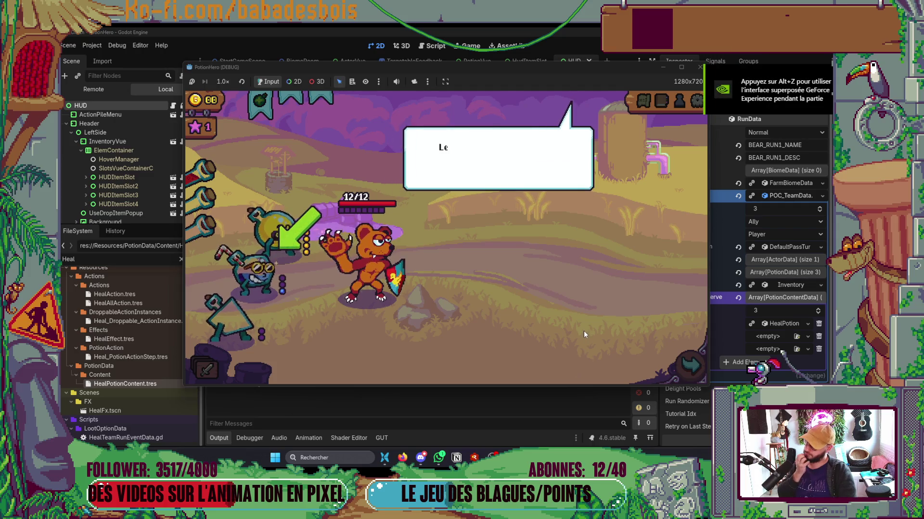
click(584, 330)
click(584, 332)
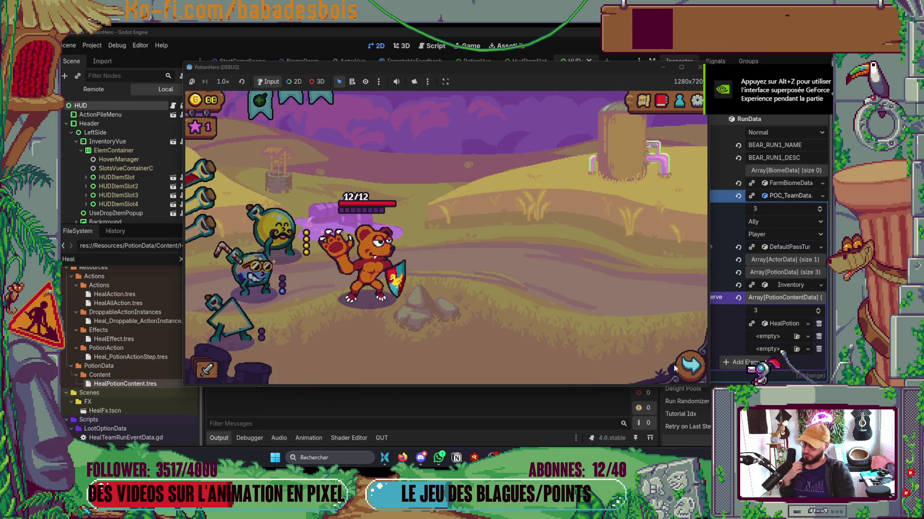
click(688, 370)
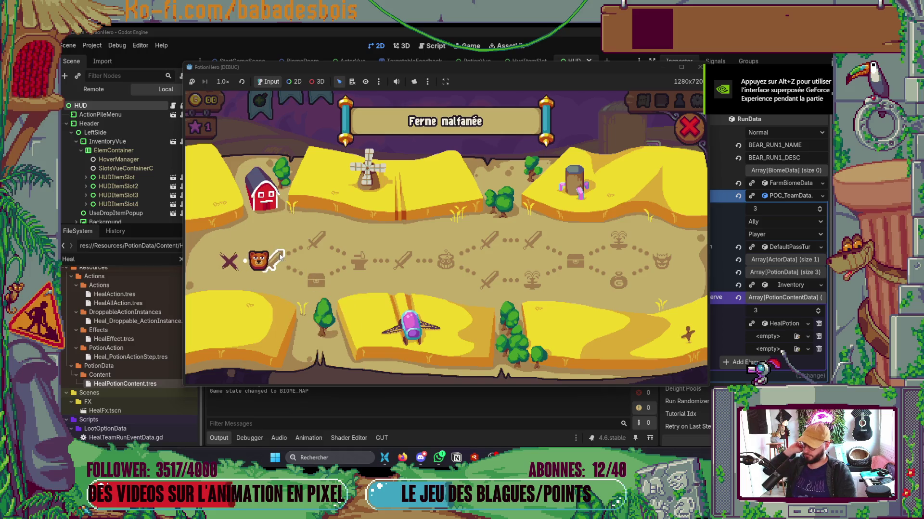
click(279, 257)
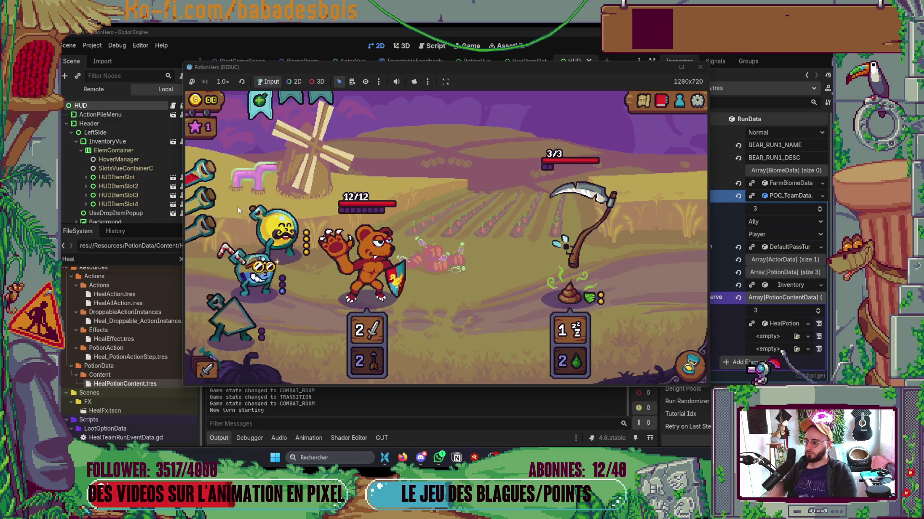
Aim potions at the bear and at the Flacon S and Flacon paille M allies.
click(203, 173)
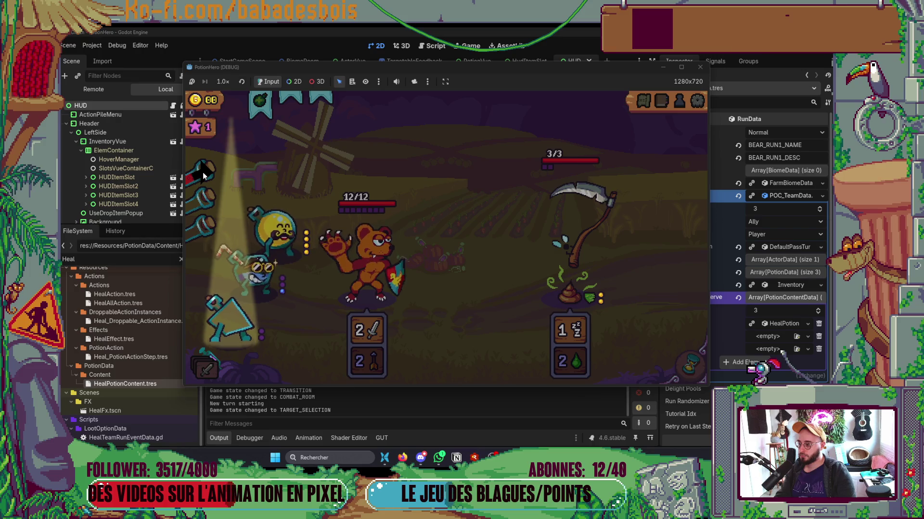
click(310, 197)
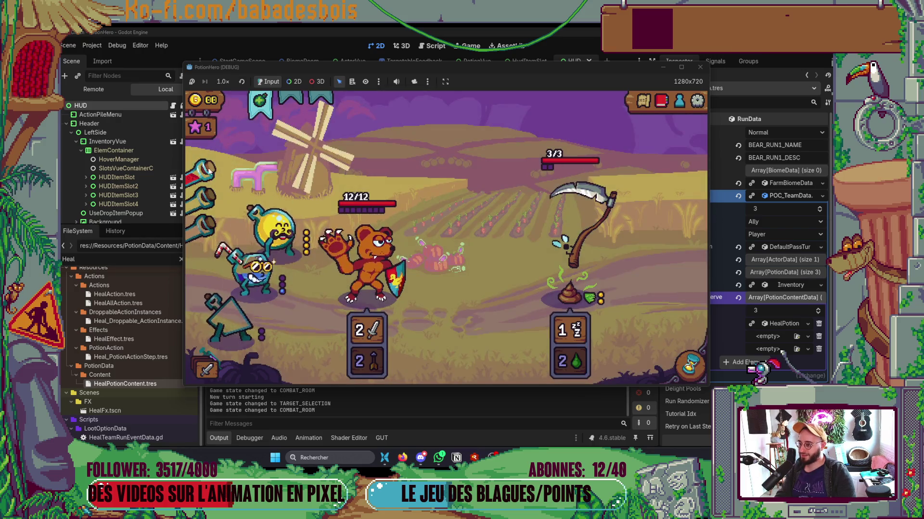
click(202, 168)
click(202, 169)
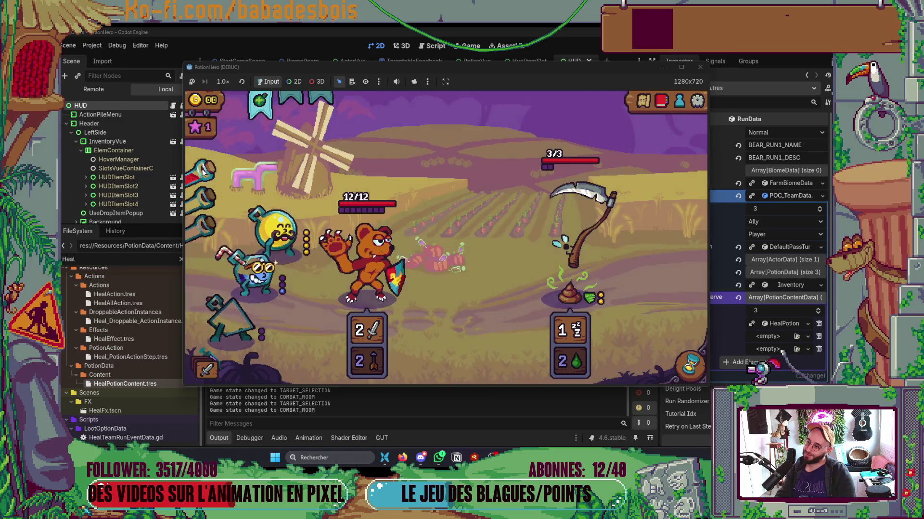
click(202, 169)
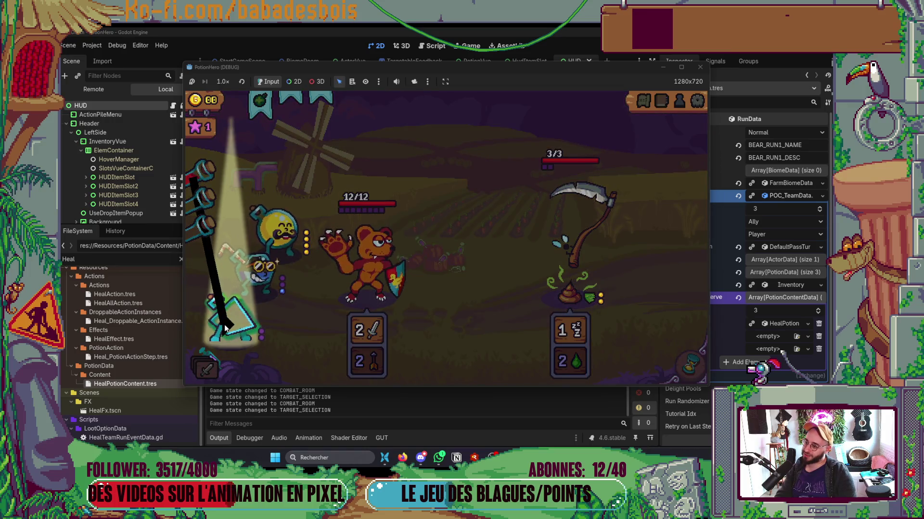
click(198, 174)
click(197, 178)
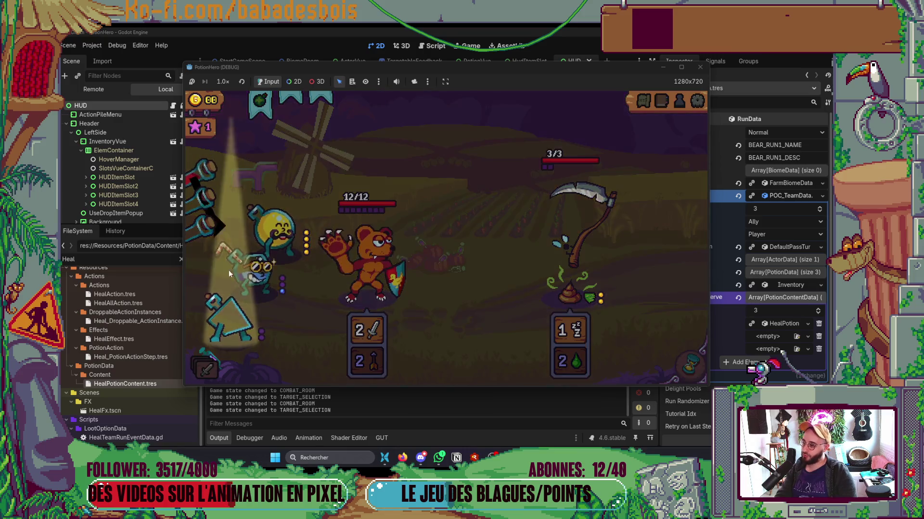
click(236, 308)
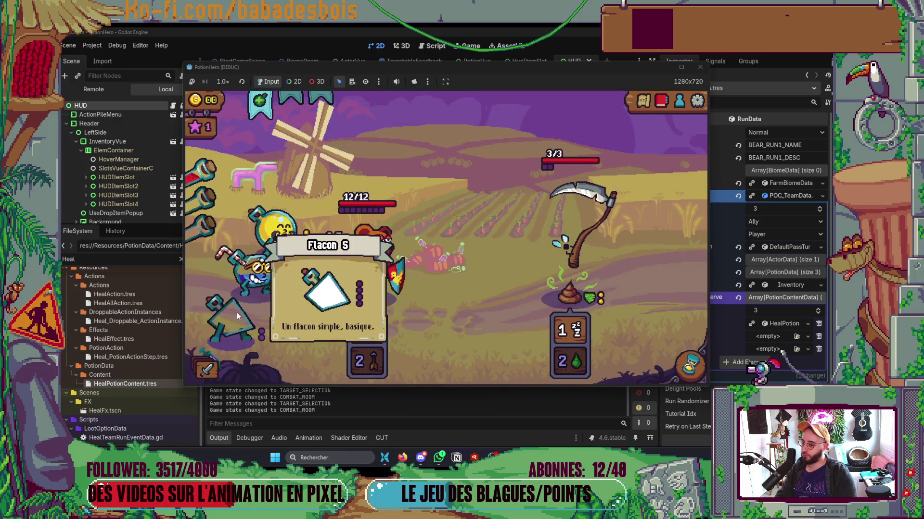
click(273, 228)
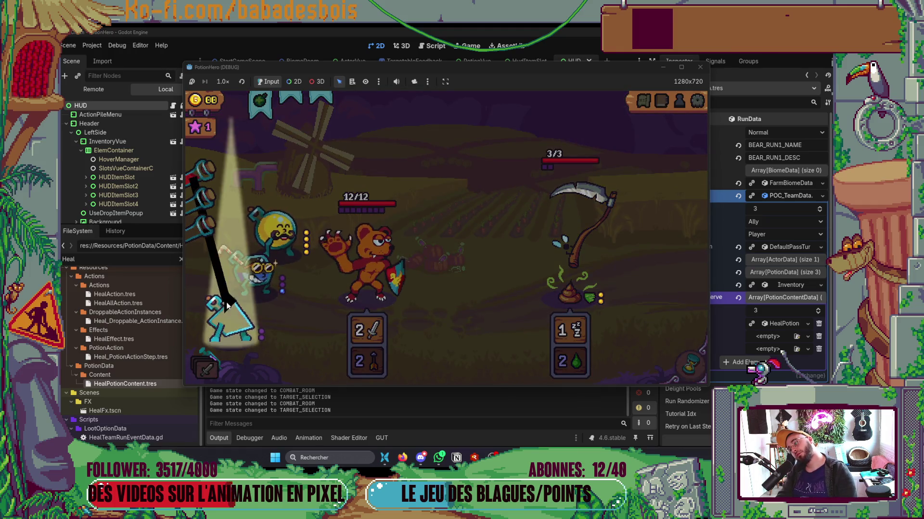
click(255, 274)
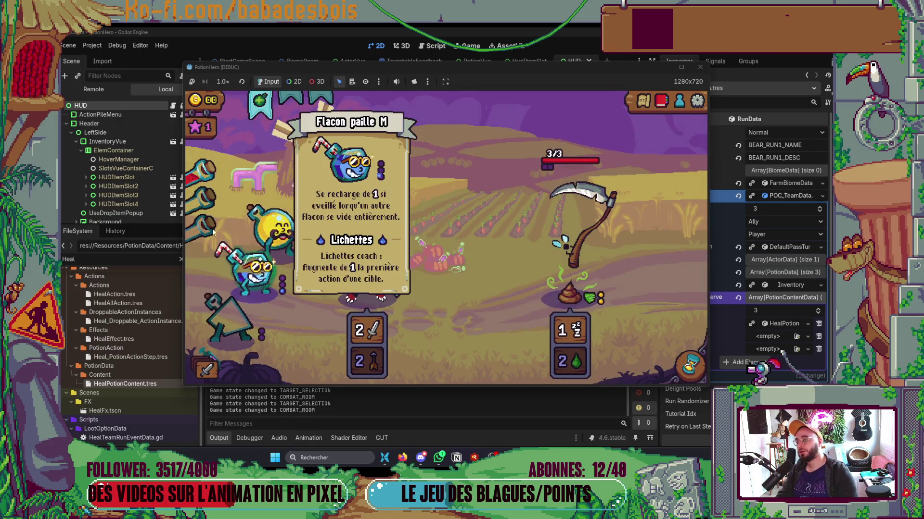
click(327, 235)
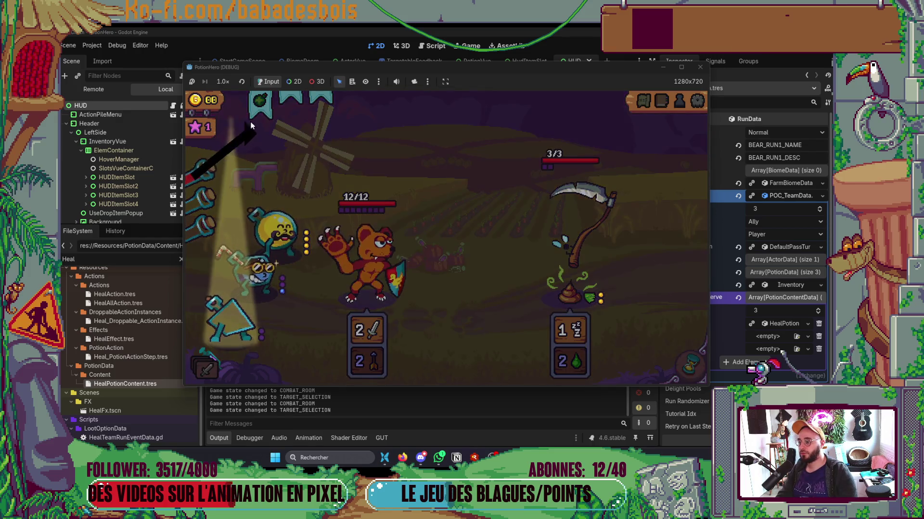
click(324, 237)
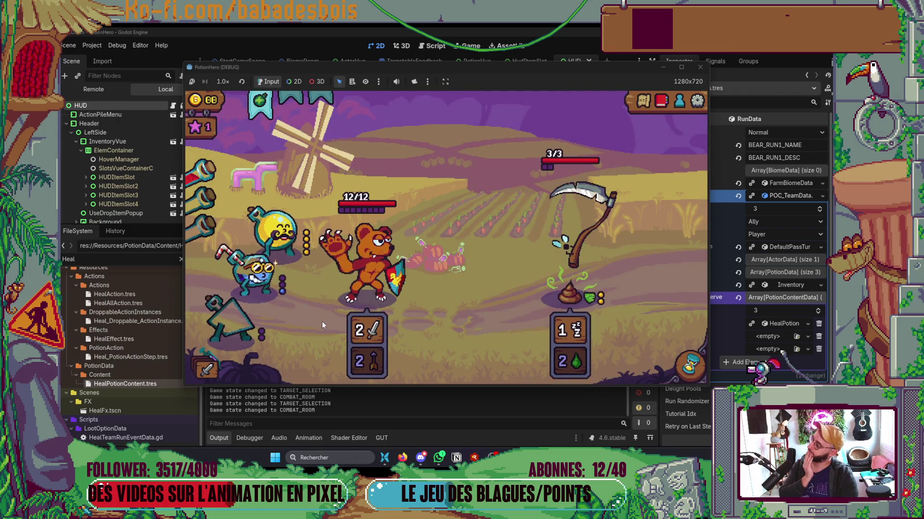
Aim the red potion at the triangle ally and confirm it as target.
click(200, 170)
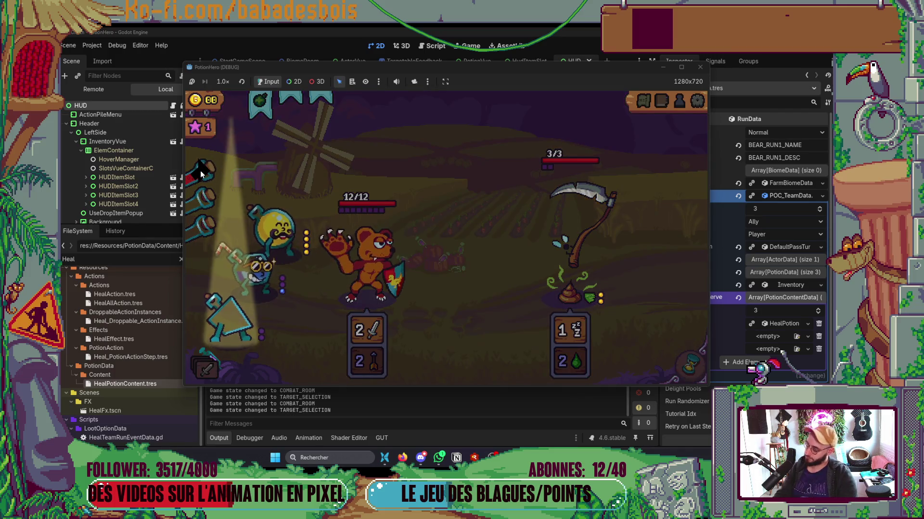
click(200, 170)
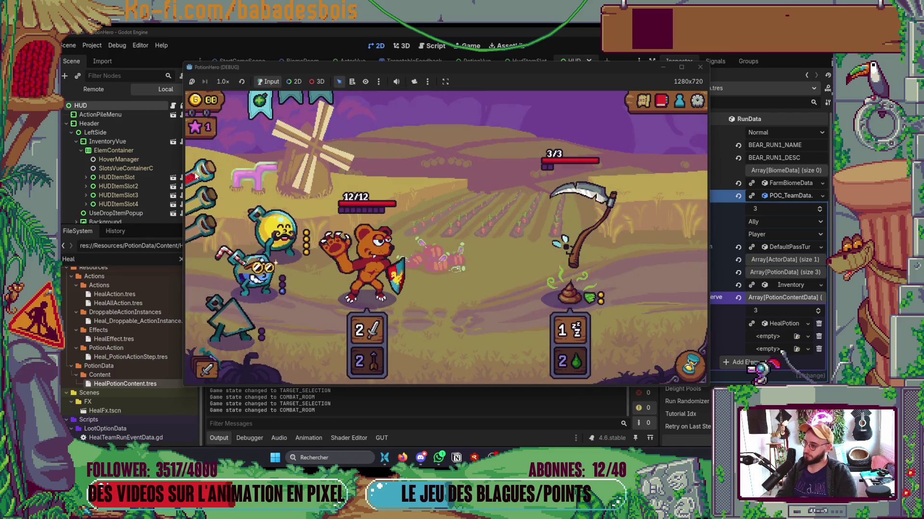
click(194, 171)
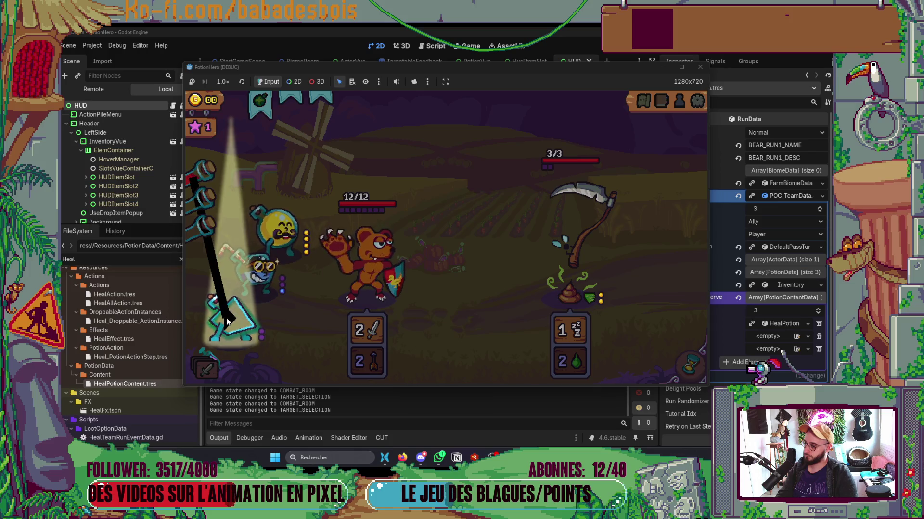
click(231, 317)
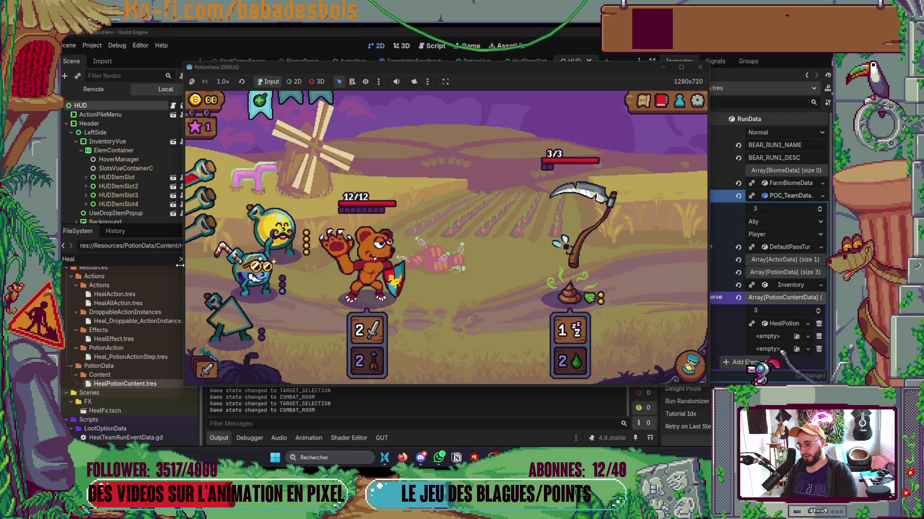
Start aiming the red potion, then right-click to cancel without using it.
click(201, 174)
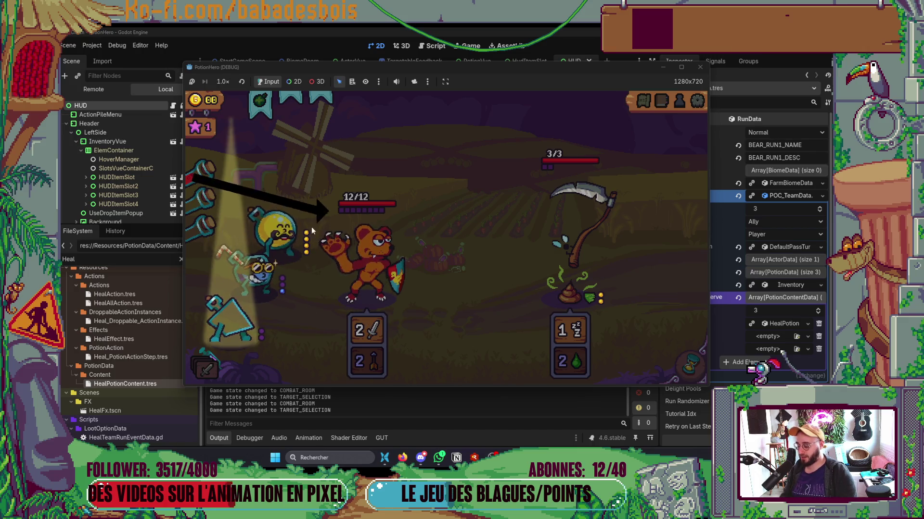
right_click(304, 262)
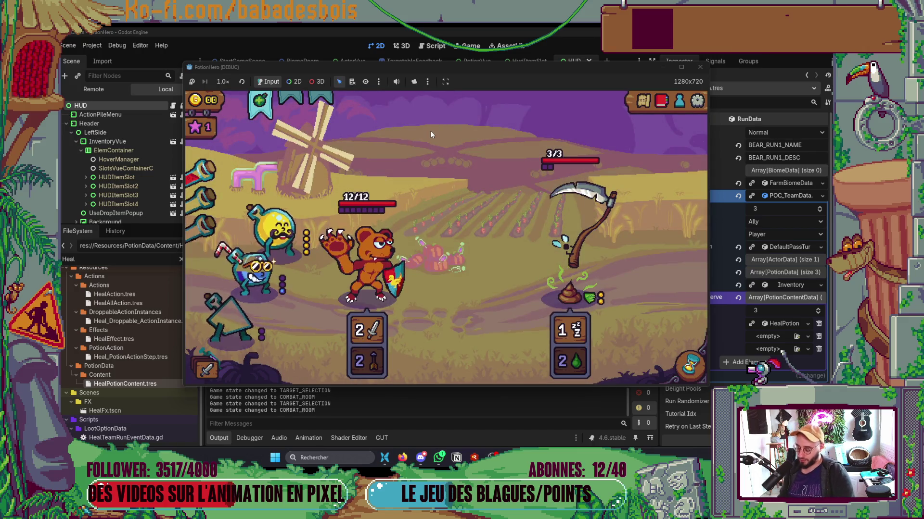